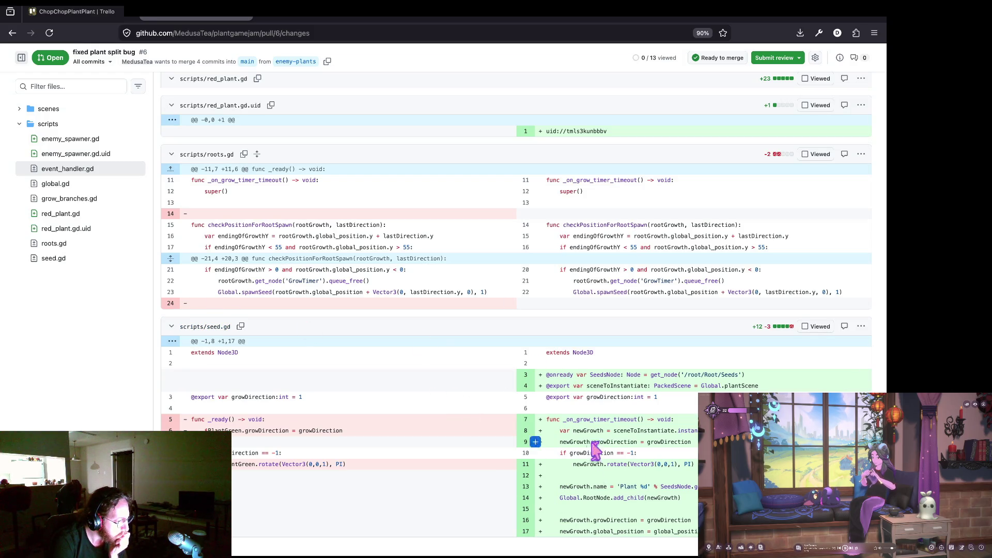
Review the new code at the end of seed.gd, then return to the pull request conversation.
mouse_move(695, 533)
mouse_down()
mouse_move(589, 499)
mouse_move(535, 376)
mouse_up()
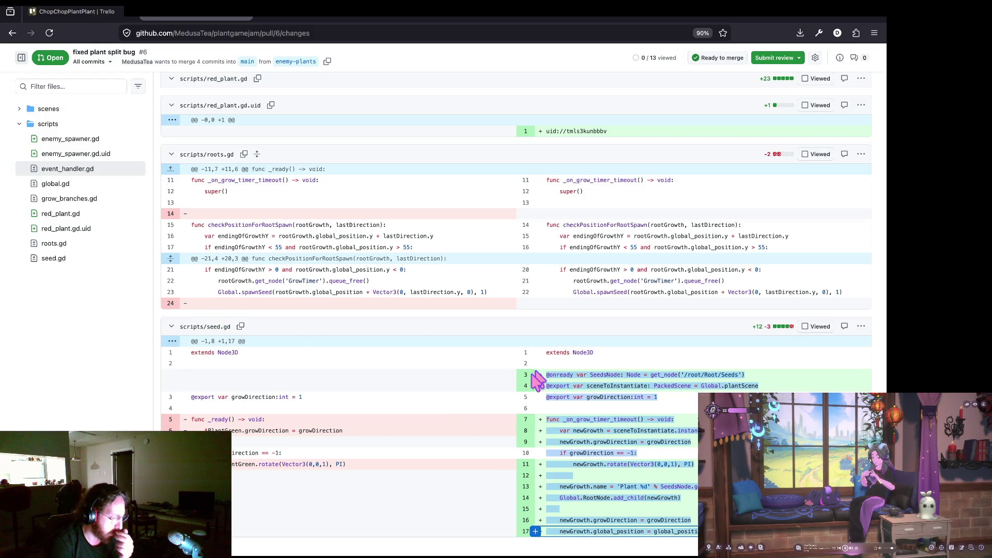
click(468, 340)
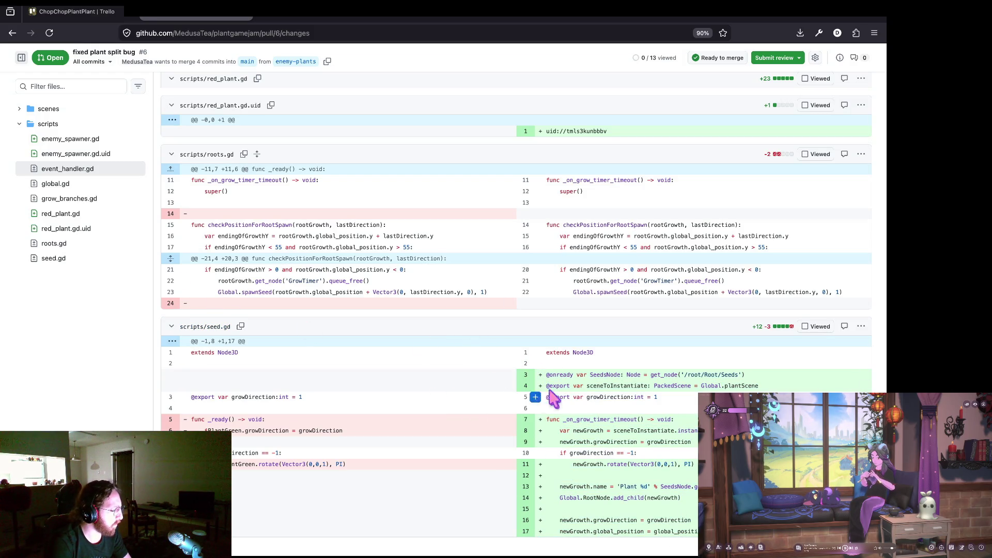
scroll(244, 182, up, 10)
scroll(247, 189, up, 15)
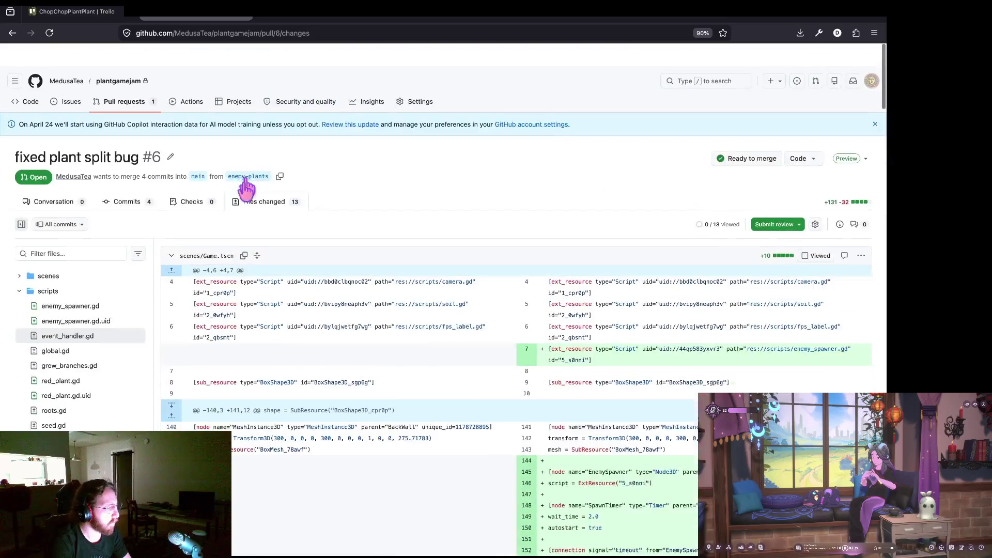
key(alt+Left)
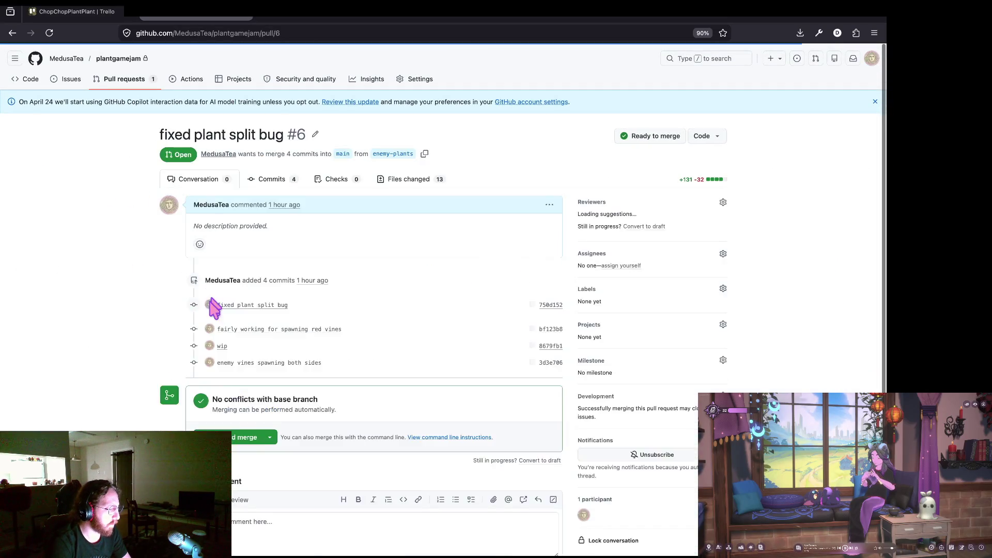
scroll(188, 305, down, 3)
Squash-merge pull request #6 without the wip and red-vines description lines, then delete enemy-plants.
click(212, 307)
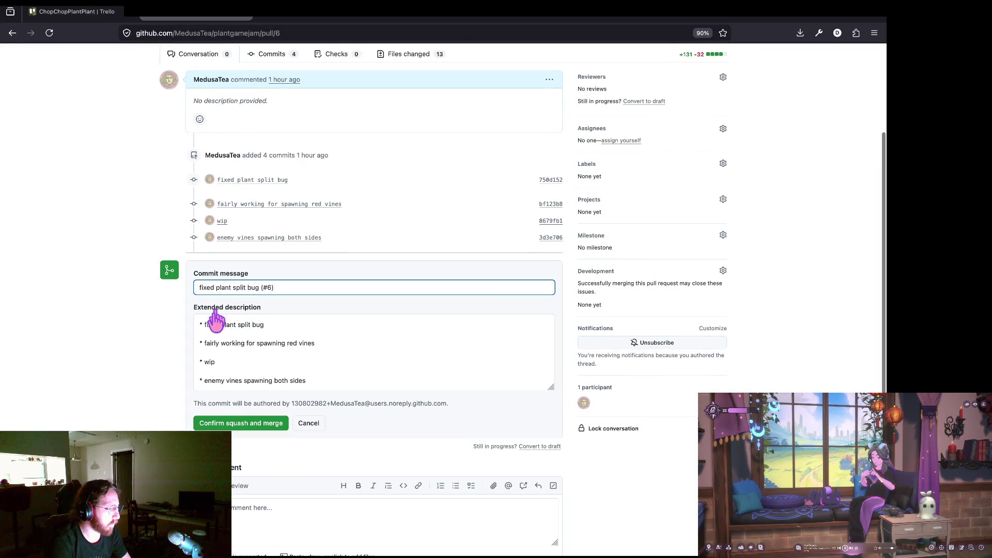
click(230, 373)
key(BackSpace)
key(BackSpace)
key(BackSpace)
key(BackSpace)
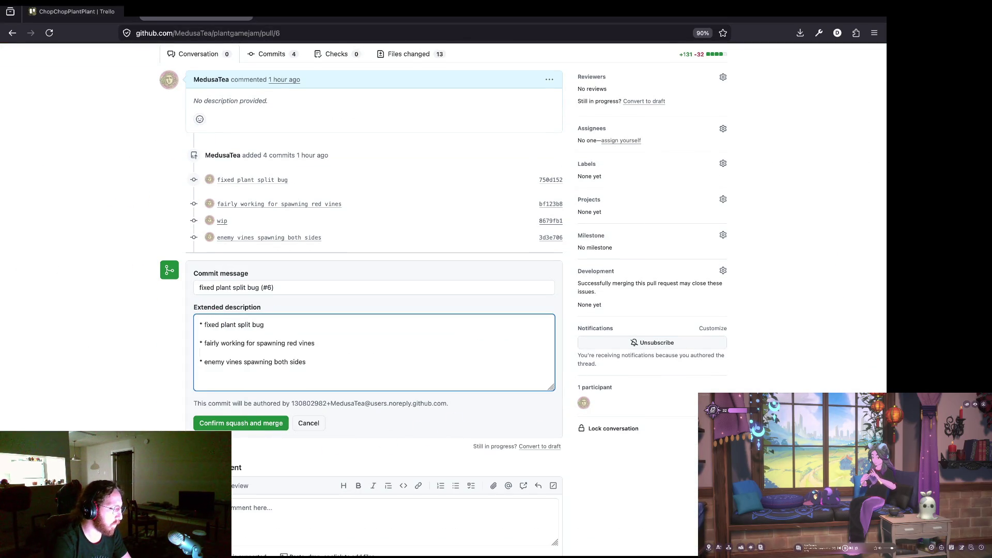
triple_click(334, 343)
key(BackSpace)
key(BackSpace)
key(BackSpace)
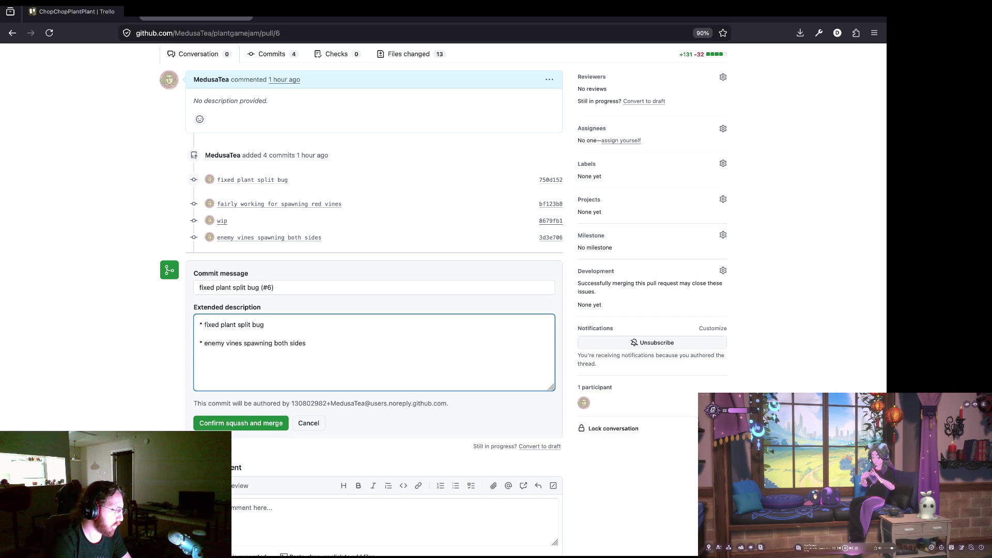
click(219, 425)
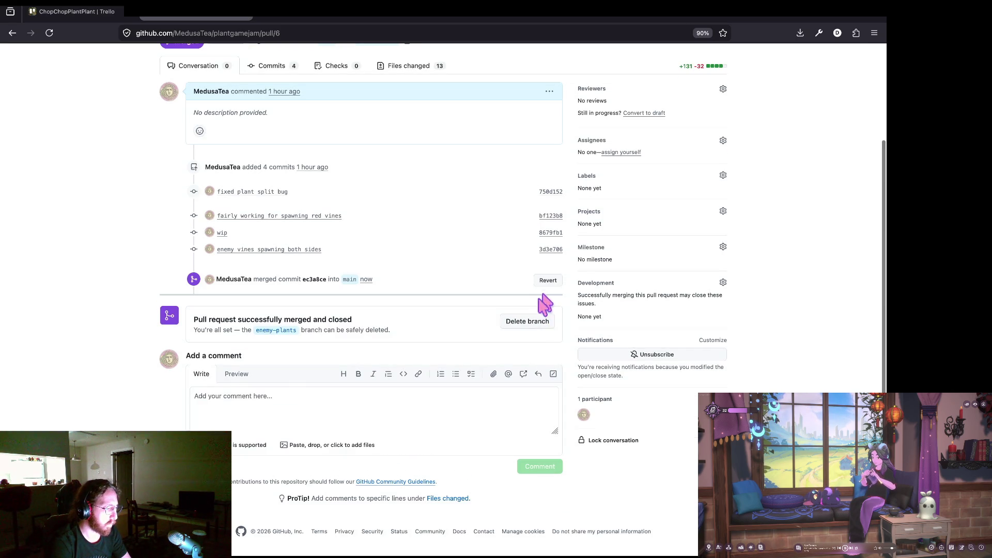
click(540, 321)
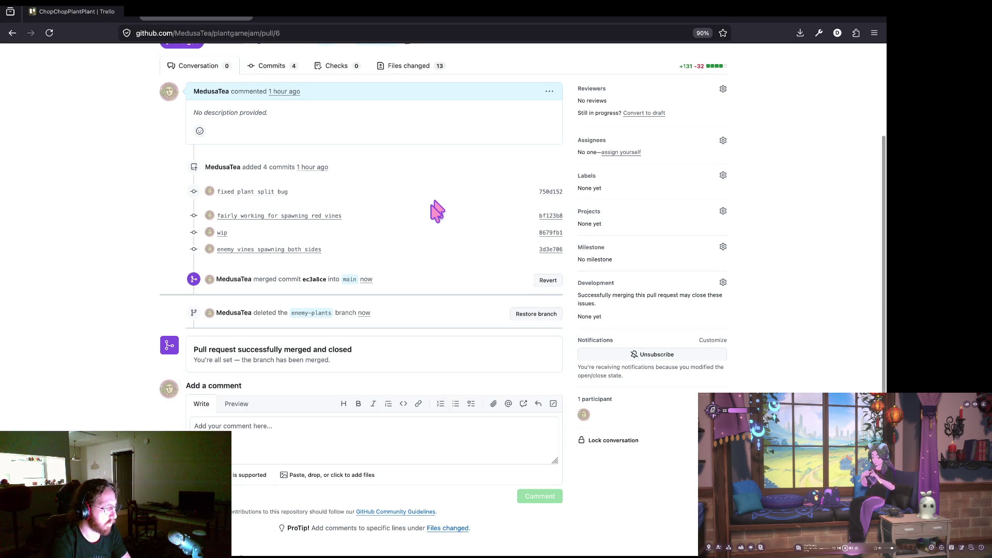
key(super+Tab)
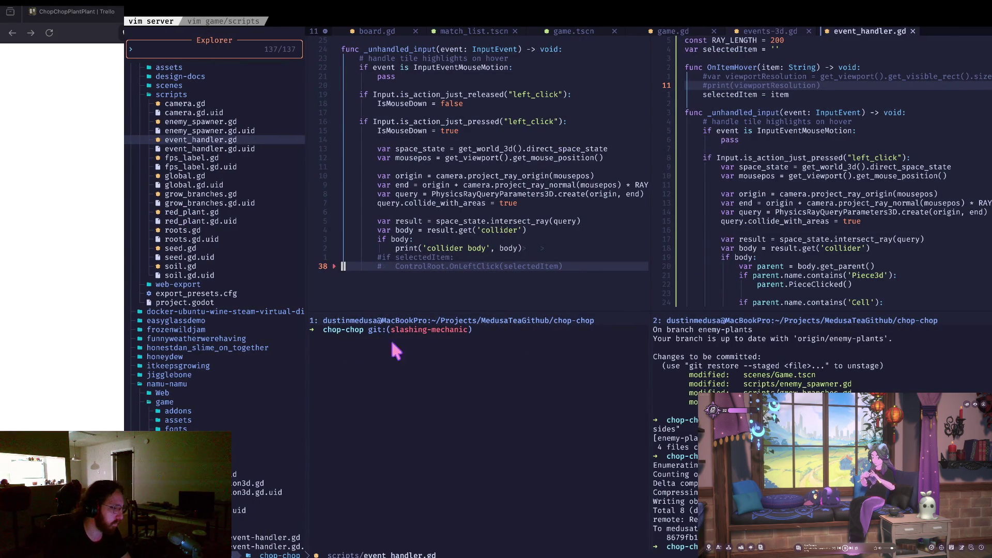
Check the git status and the whitespace-ignoring diff, cancelling a stray pull command.
click(370, 377)
text(gst)
key(Return)
text(git diff -w)
key(Return)
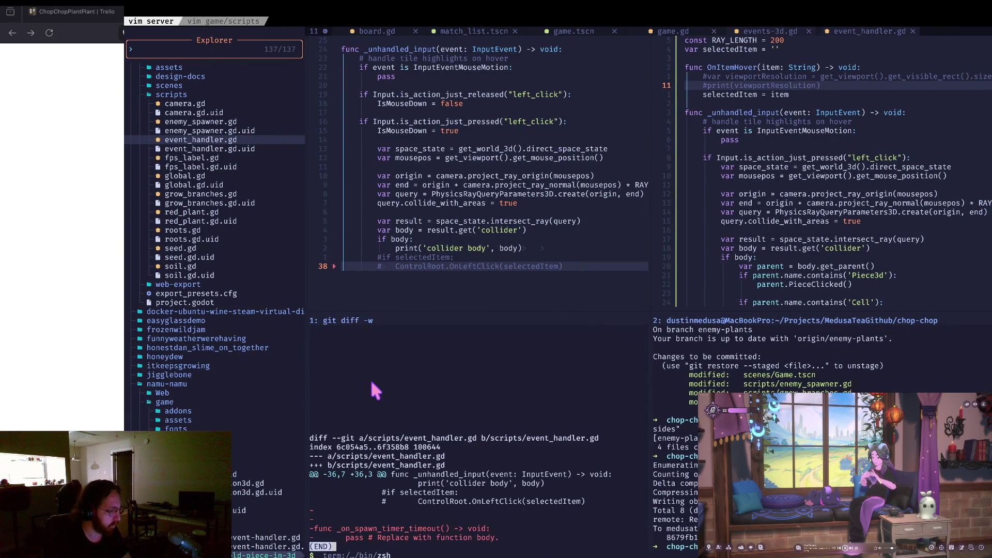
text(qa)
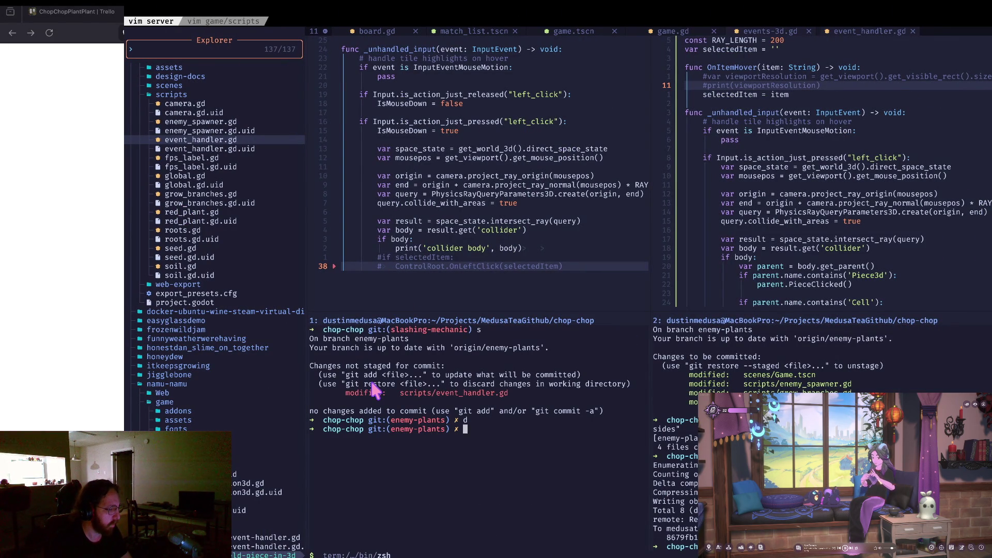
text(co main)
key(Return)
text(fp)
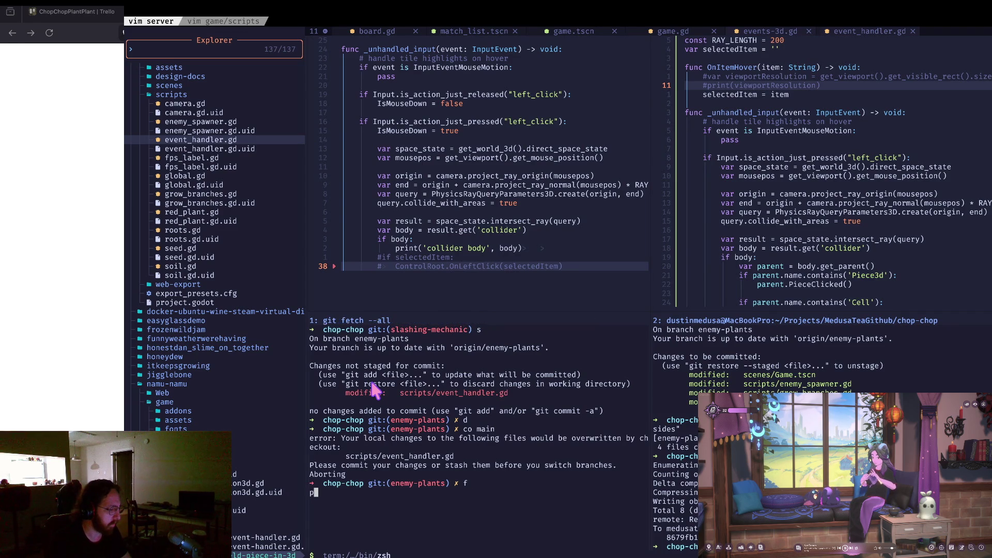
key(ctrl+c)
Stash the event_handler.gd change, update main, and delete the local enemy-plants branch.
text(stash)
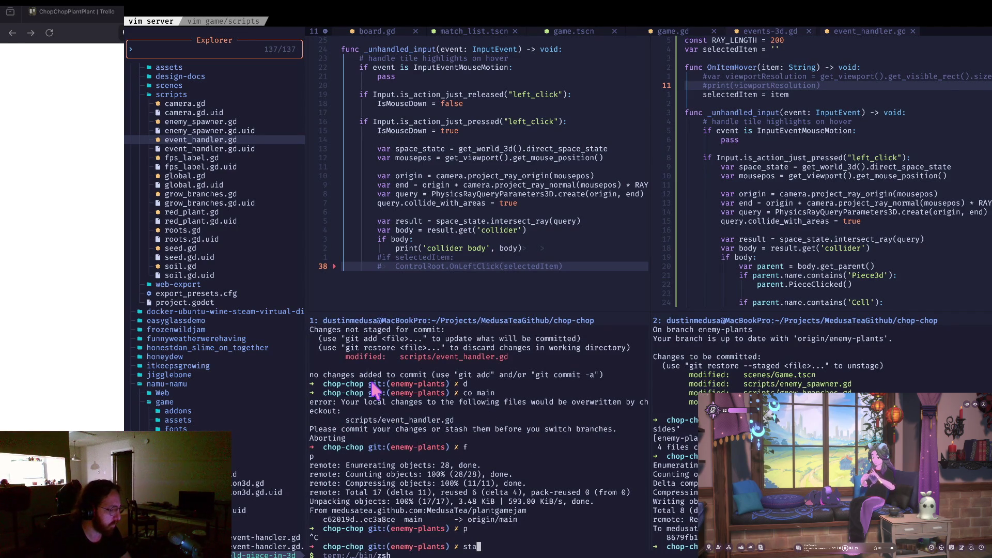
key(Return)
text(co main)
key(Return)
text(f)
key(Return)
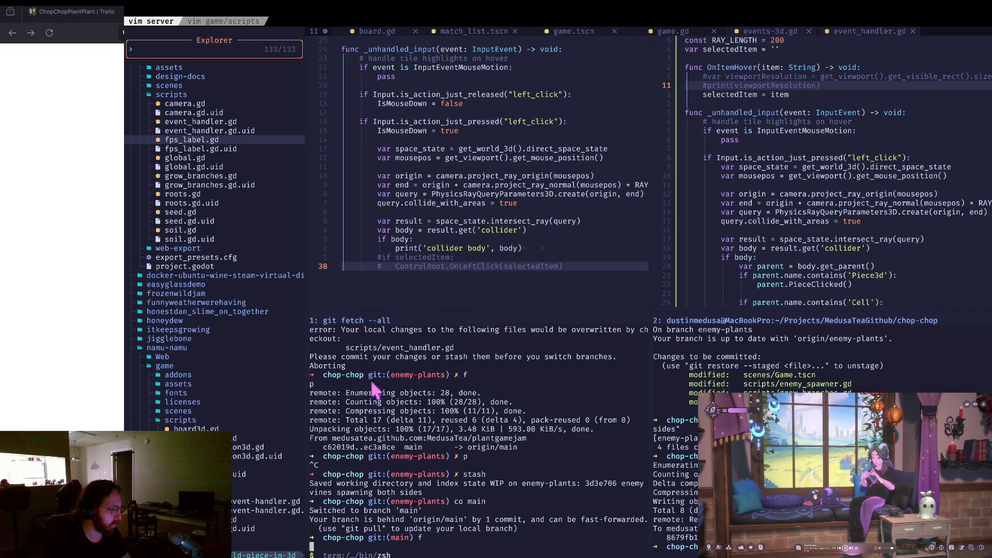
text(p git:(main) )
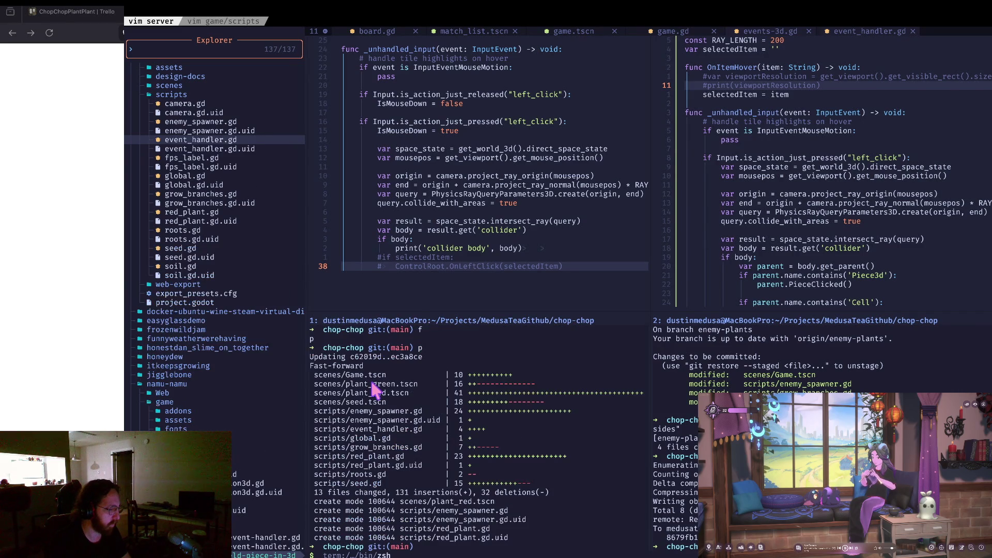
text(delf enemy-plants)
key(Return)
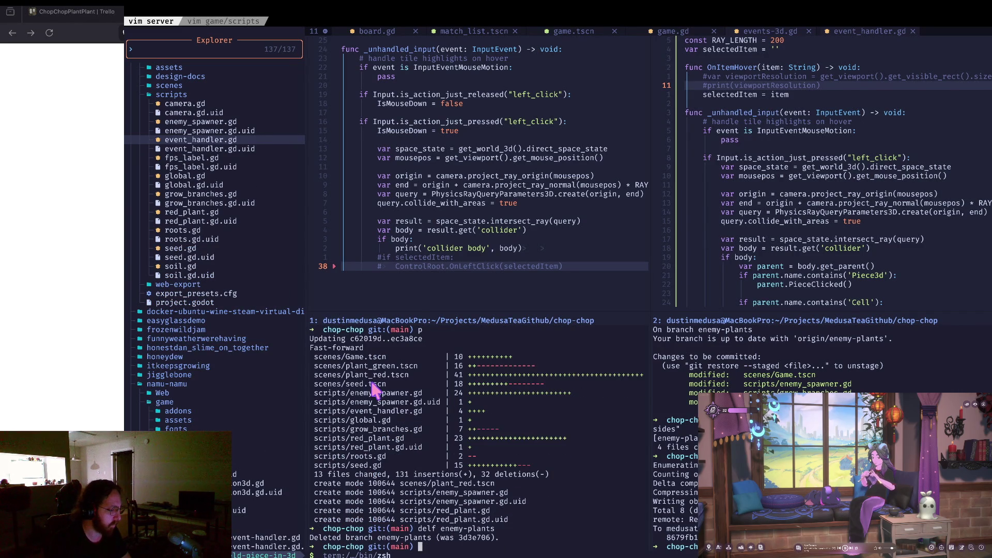
Create branch red-vines-wrap-green-vines, restore the stash, and commit it as wip.
text(co -b )
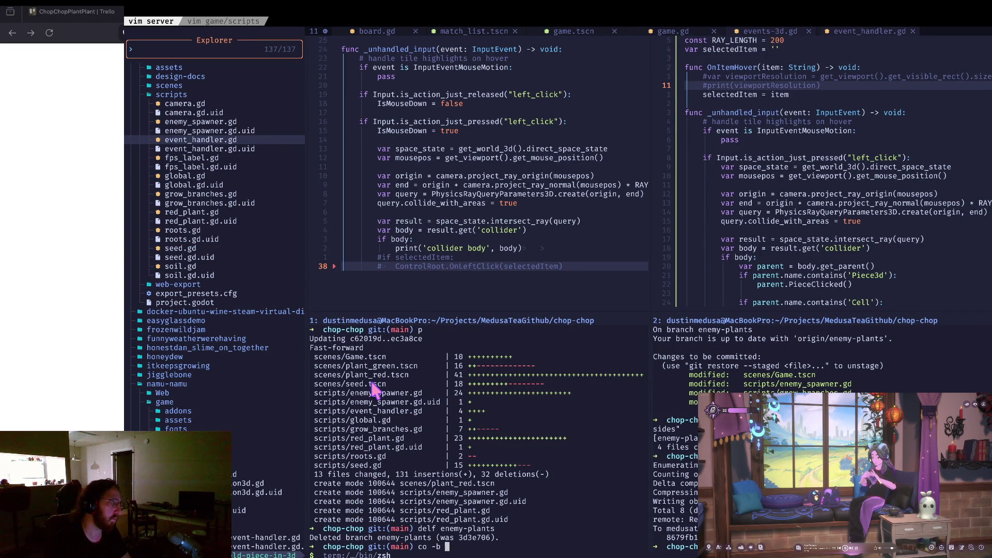
text(red-vines-)
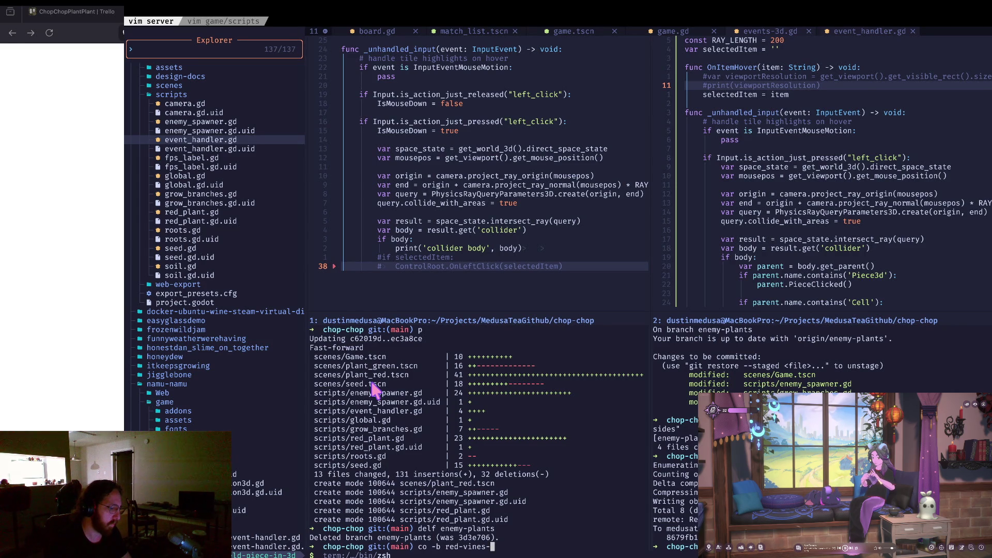
text(wrap-)
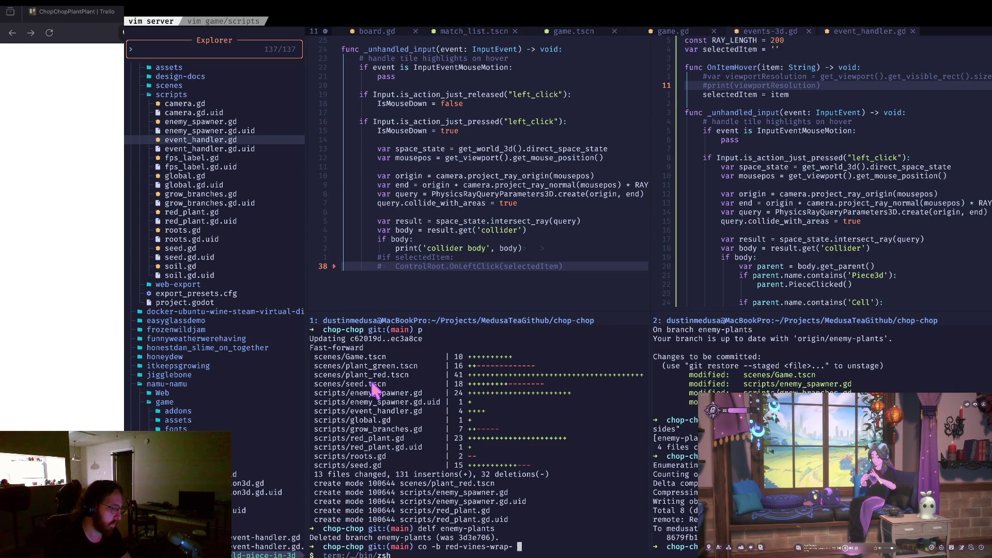
text(green-vines)
key(Return)
text(stashp)
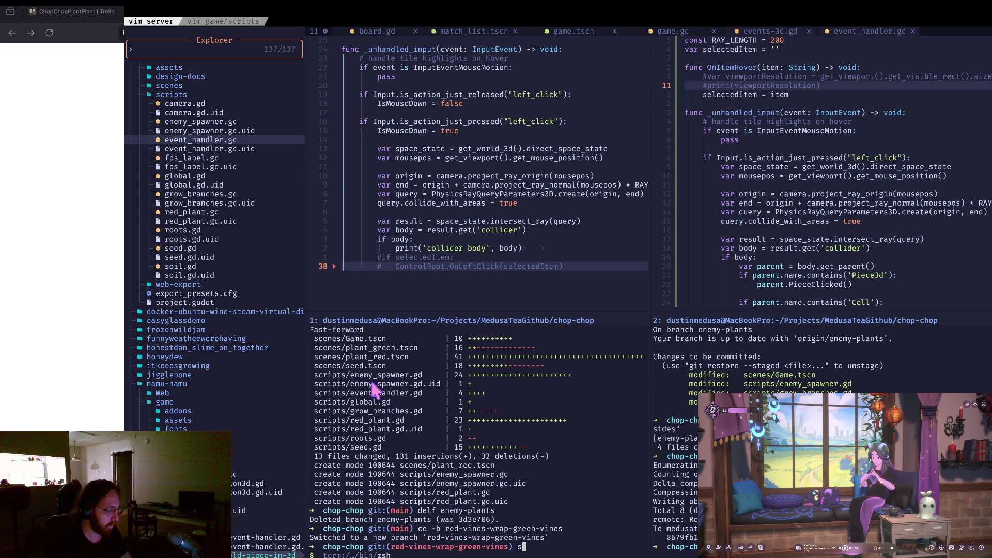
key(Return)
key(a)
key(Return)
key(s)
Push the new branch to origin with --set-upstream and clear the terminal.
key(Return)
key(x)
key(Return)
text(git push)
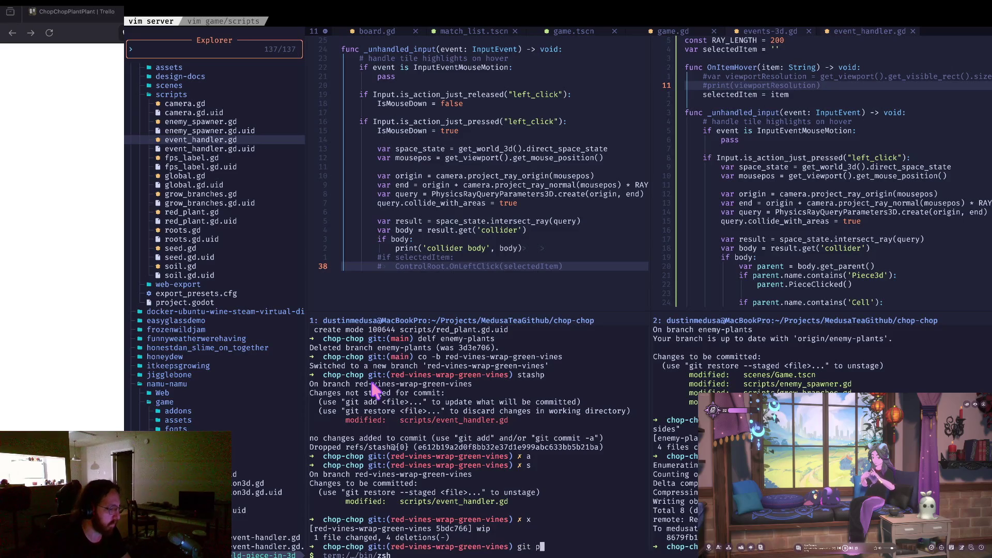
key(Return)
triple_click(318, 501)
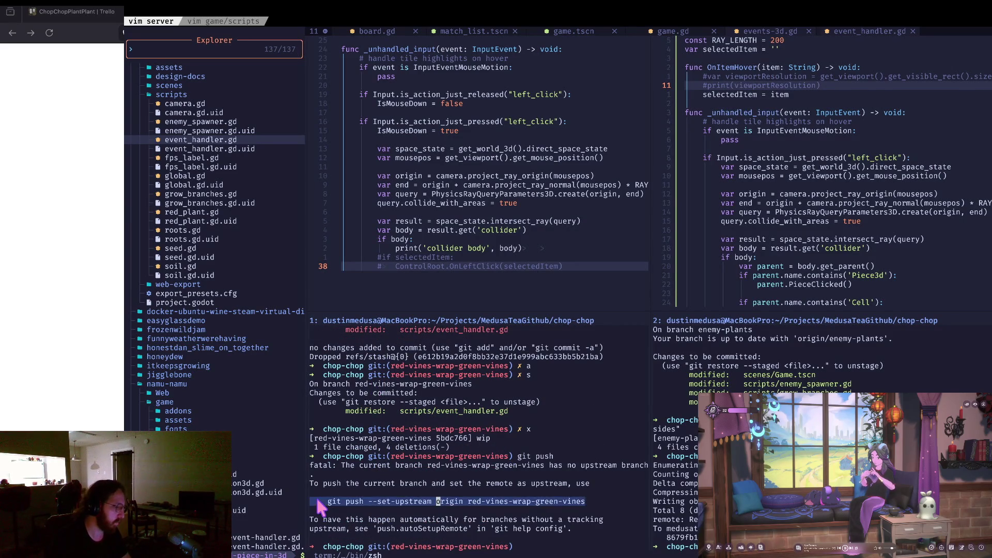
middle_click(317, 501)
key(Return)
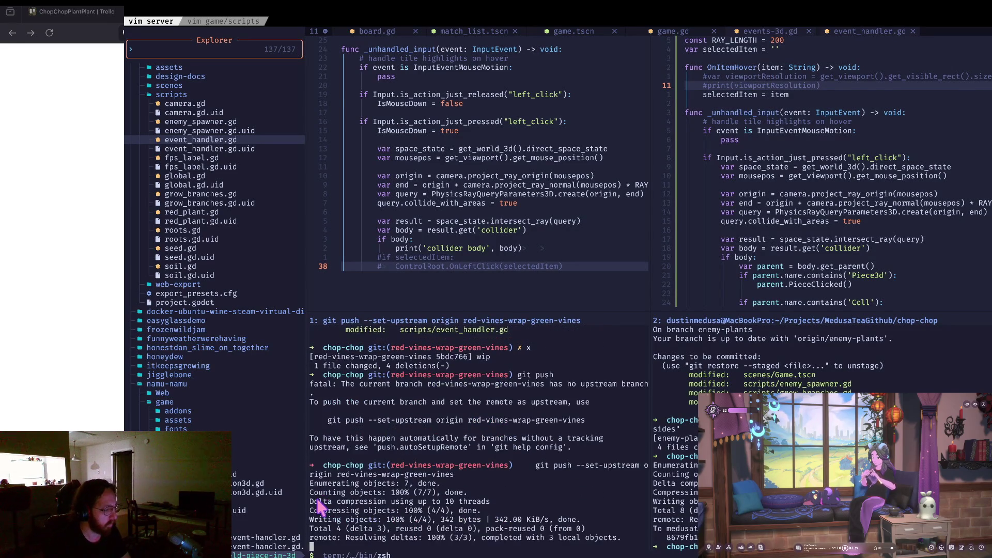
text(clear)
key(Return)
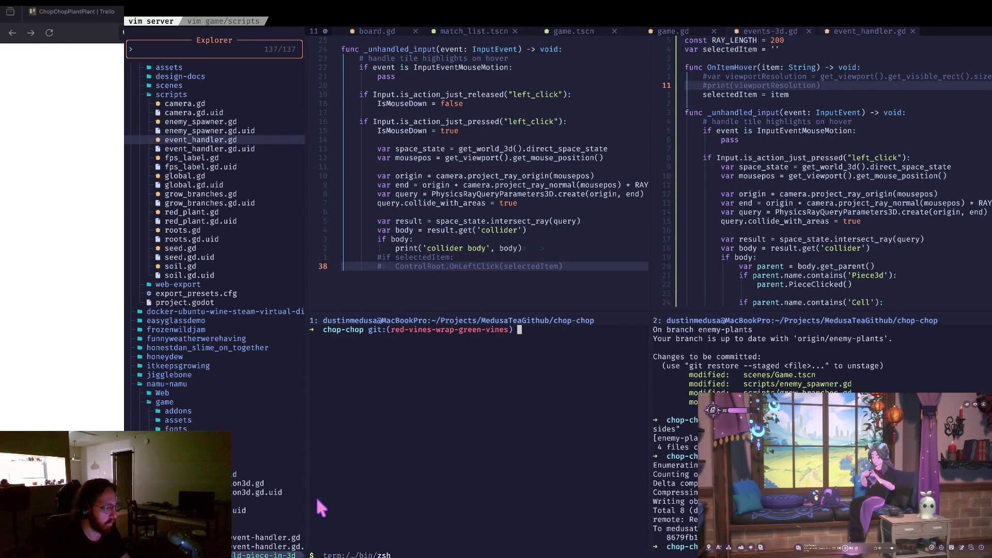
key(super+Tab)
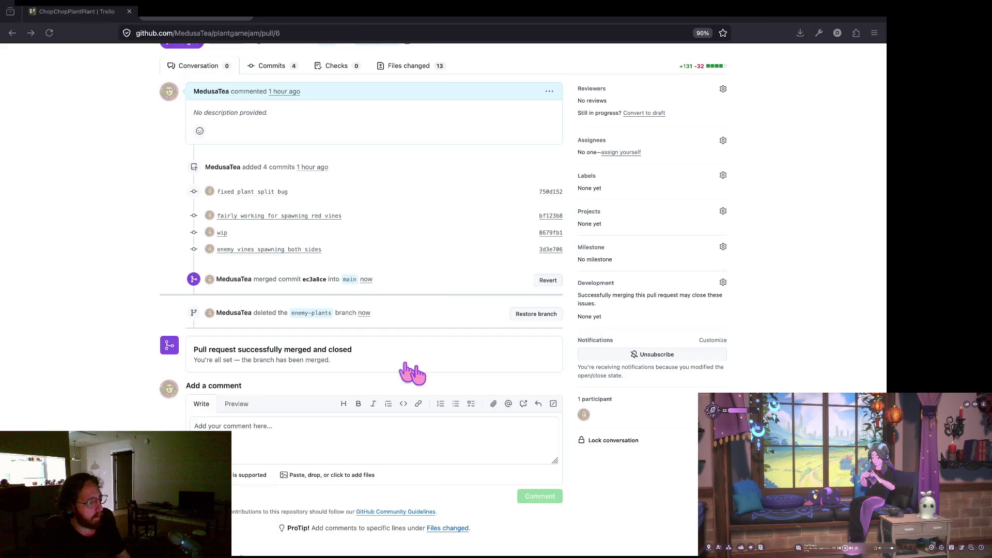
Reload the externally modified scripts in Godot, glance at grow_branches.gd, then bring up the Trello board.
key(super+Tab)
click(408, 343)
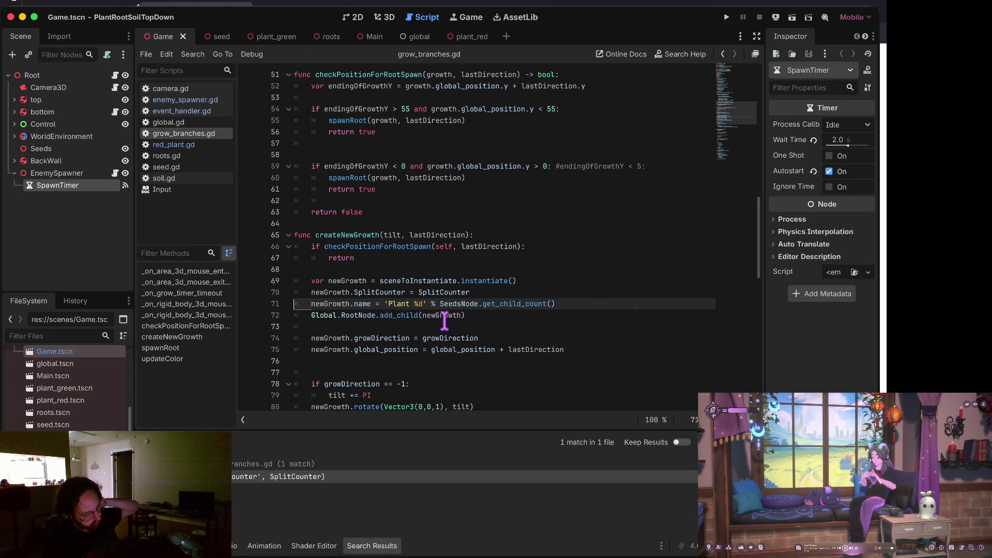
mouse_move(464, 284)
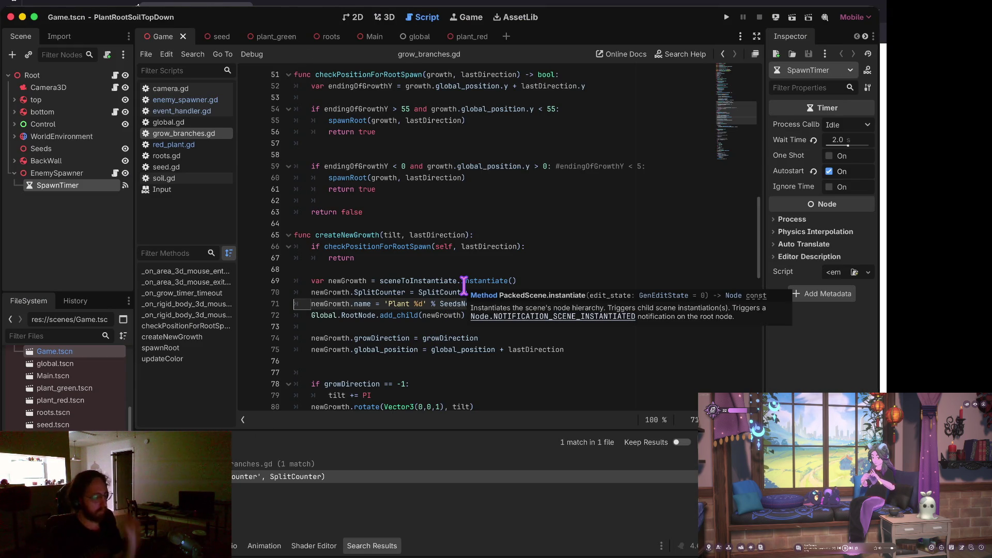
key(super+Tab)
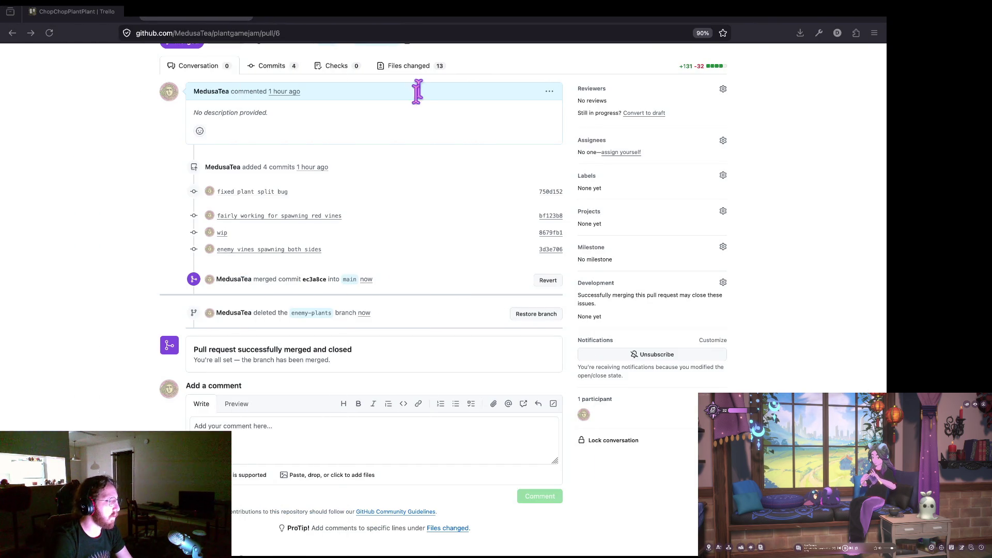
key(super+grave)
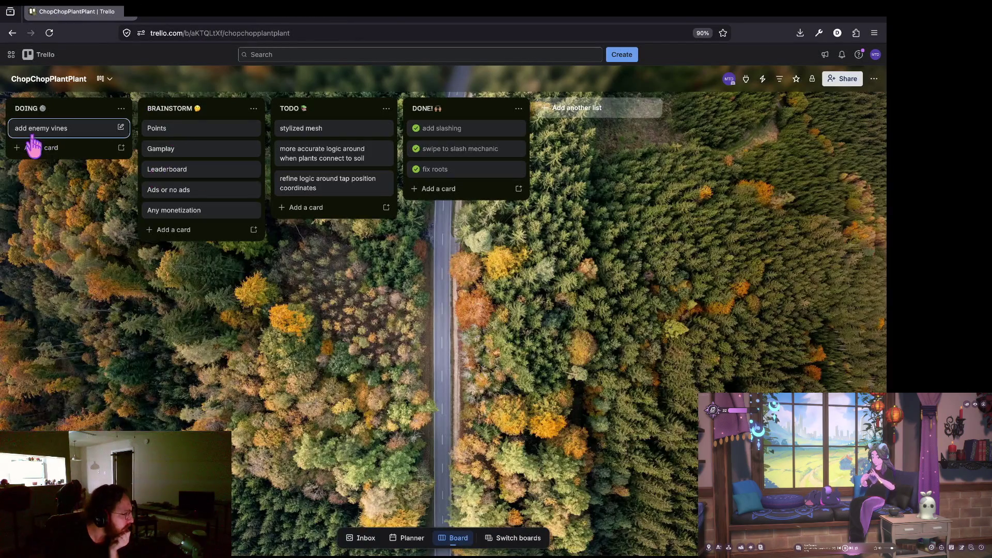
Complete 'add enemy vines' and add DOING card 'Red Vines to Wrap around and crawl up the green vines'.
click(18, 129)
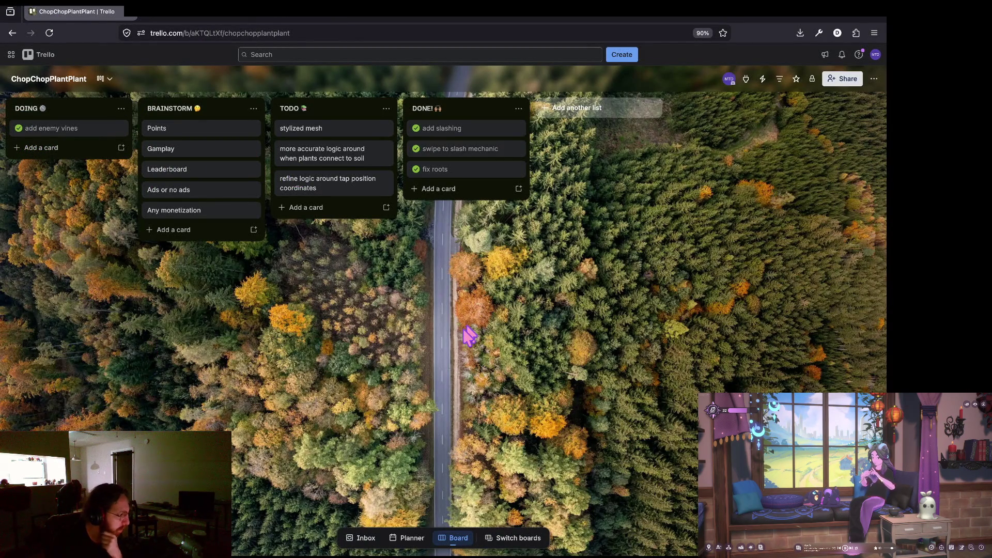
click(39, 128)
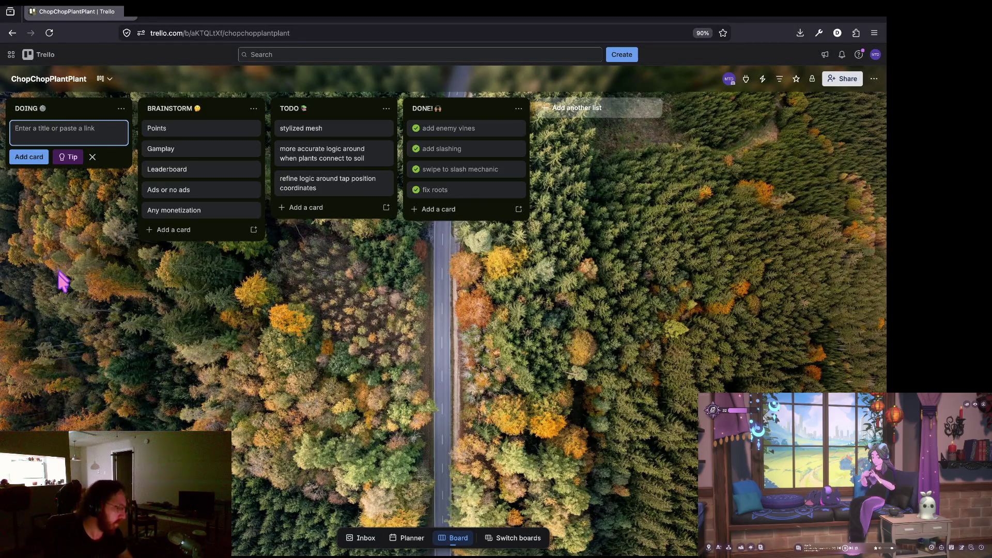
text(Red Vines to Wrap)
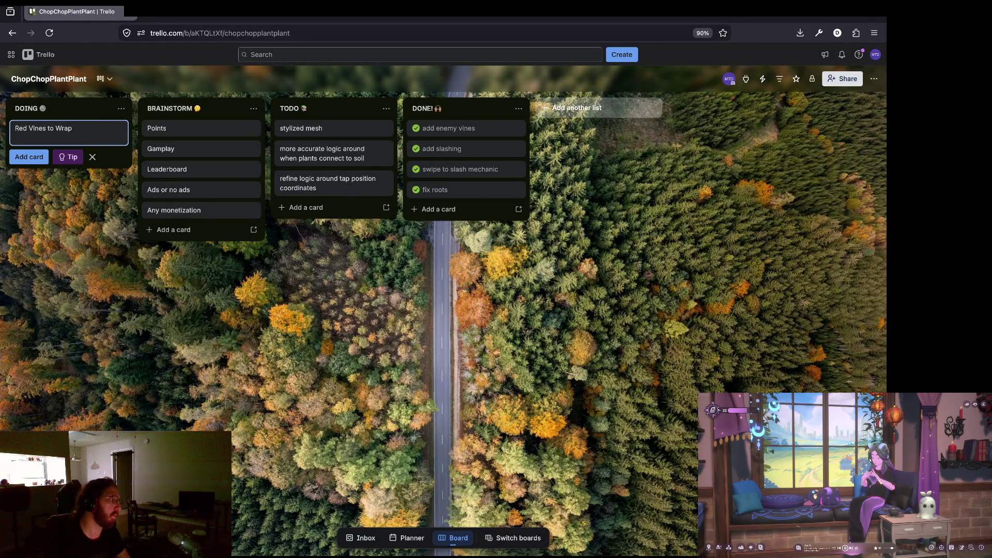
text( around and)
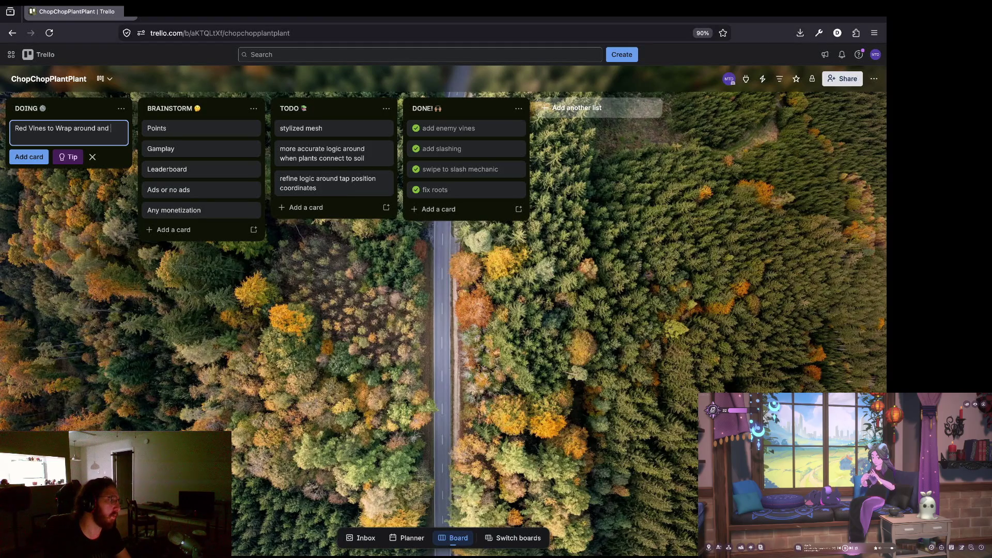
text(rcrawl up the green vi)
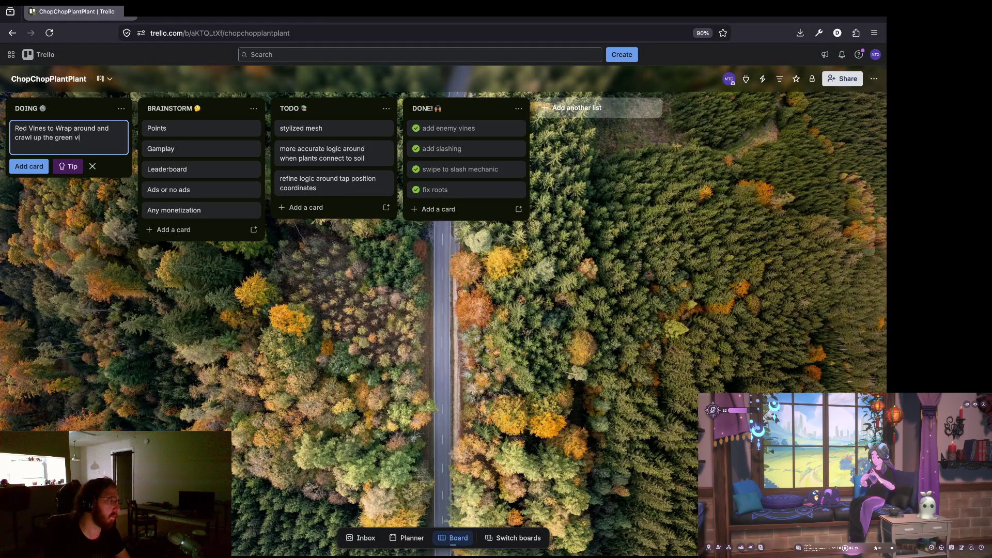
text(nes)
key(Return)
key(Escape)
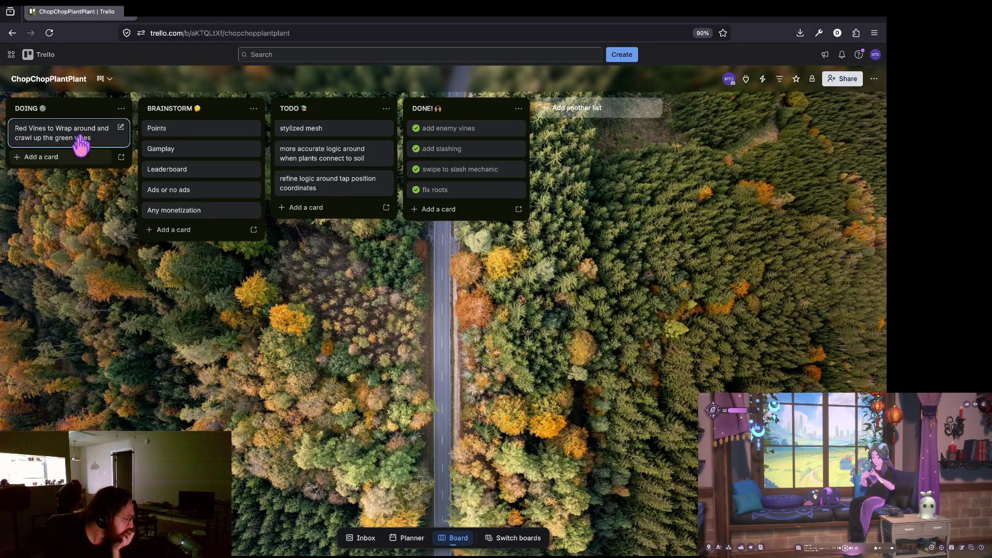
click(45, 157)
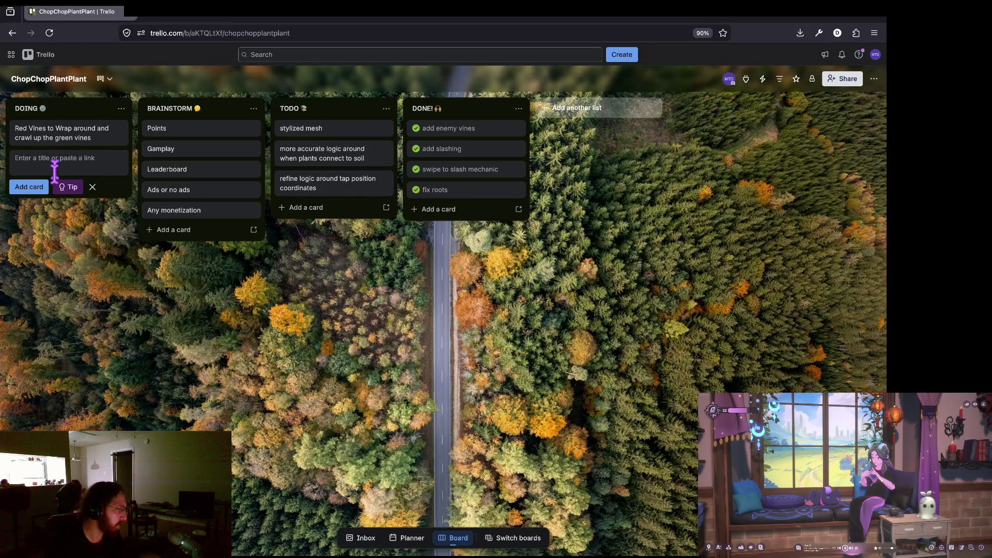
Save the DOING card 'Get slashing mechanic working right' and close the card composer.
text(G)
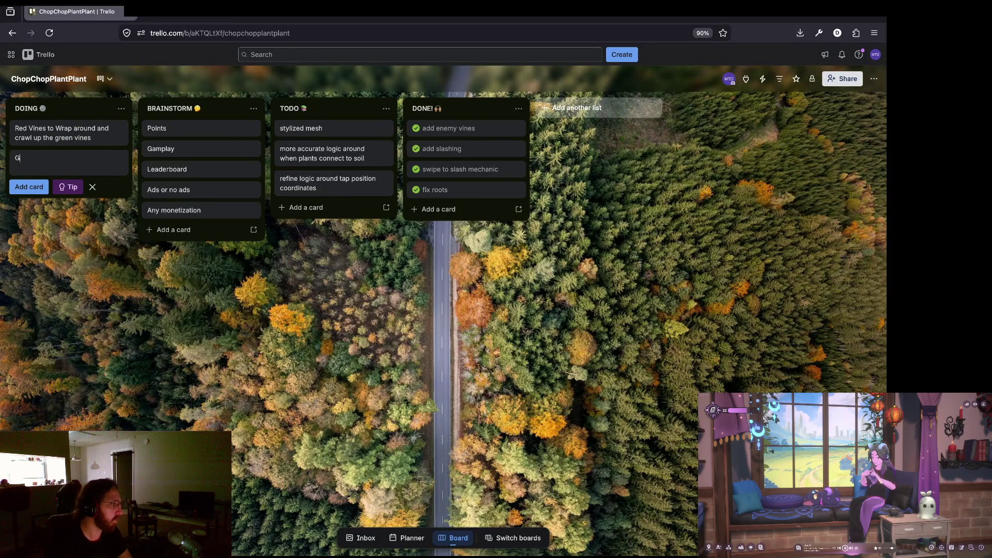
text(et slashing mechanic w)
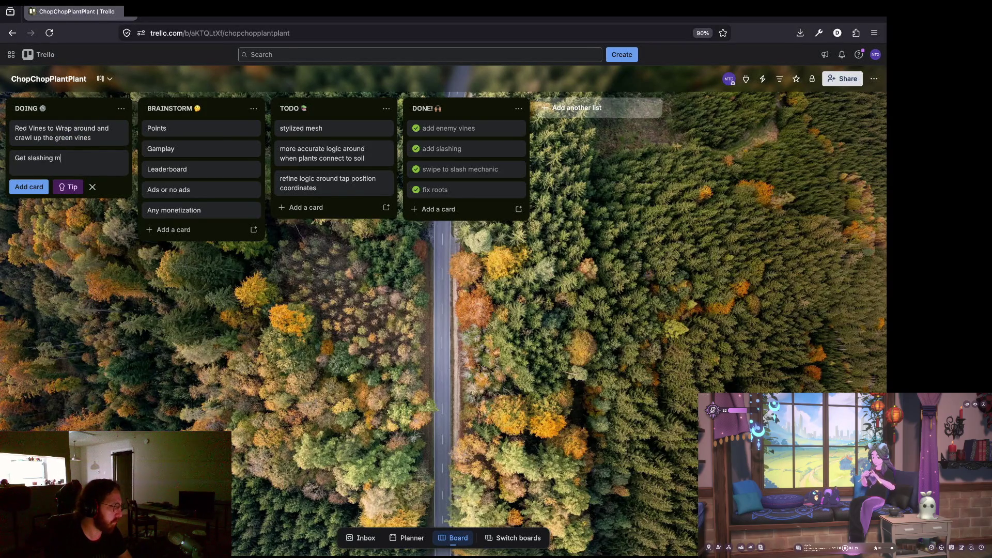
text(orking ri)
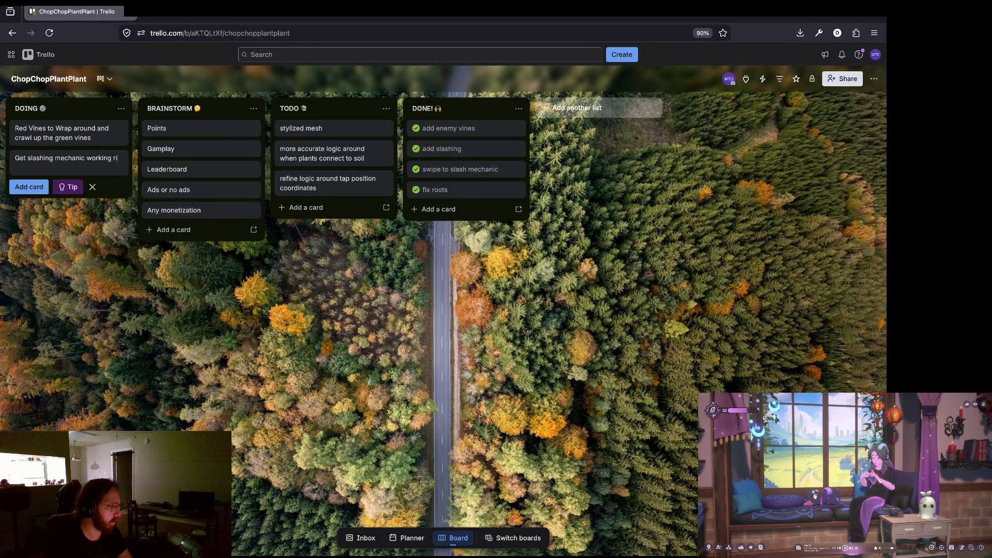
text(ght)
key(Return)
click(122, 351)
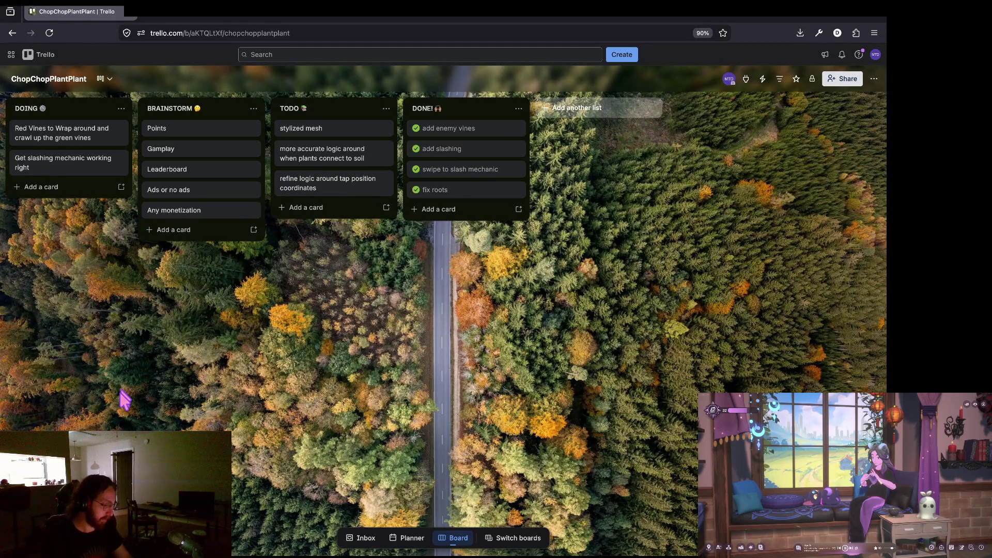
key(super+Tab)
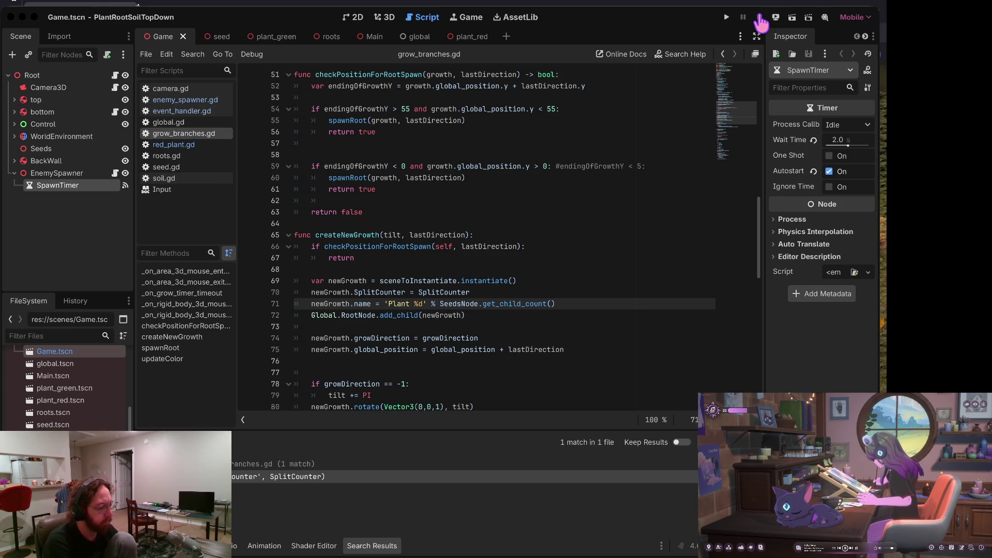
Review the createNewGrowth code around line 71 in the Godot script.
click(760, 17)
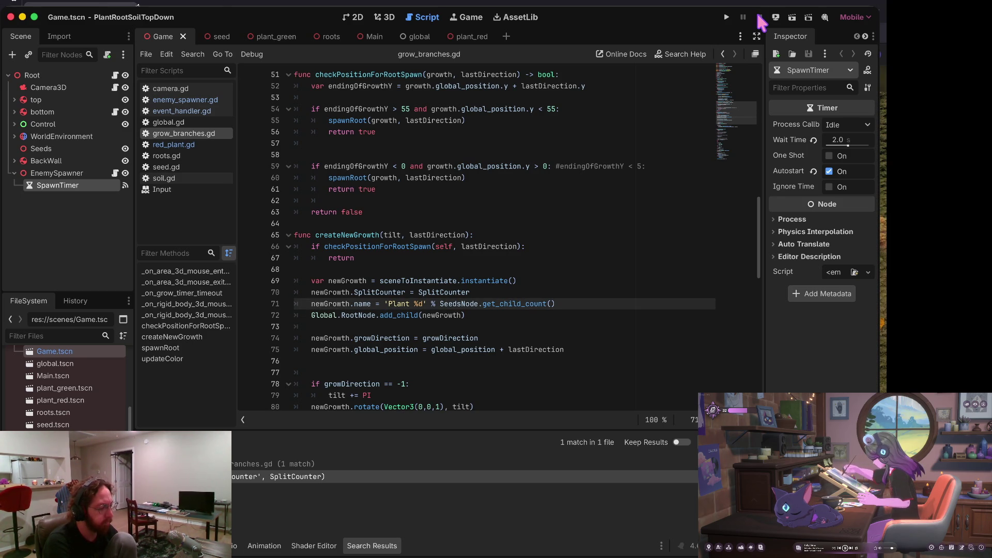
key(alt+Right)
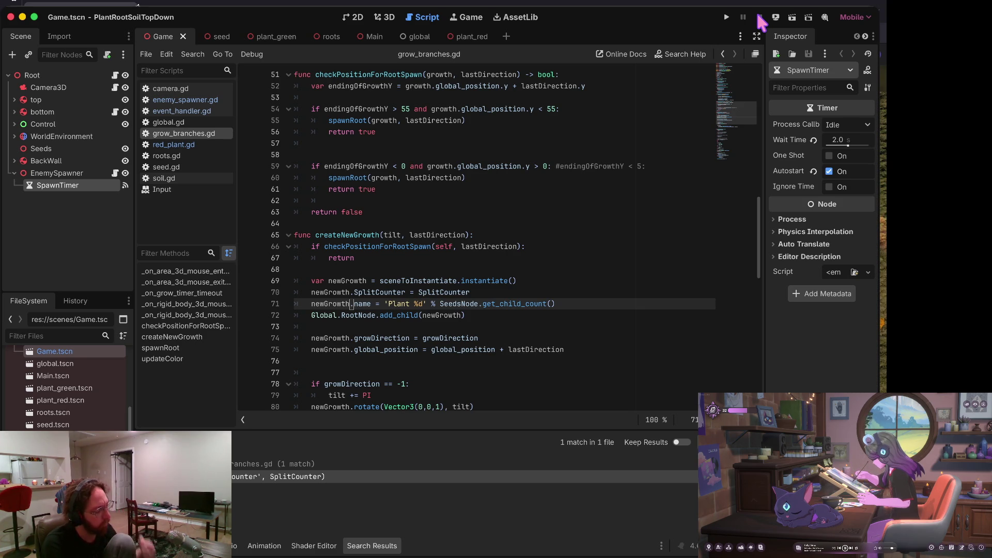
key(Down)
key(Down)
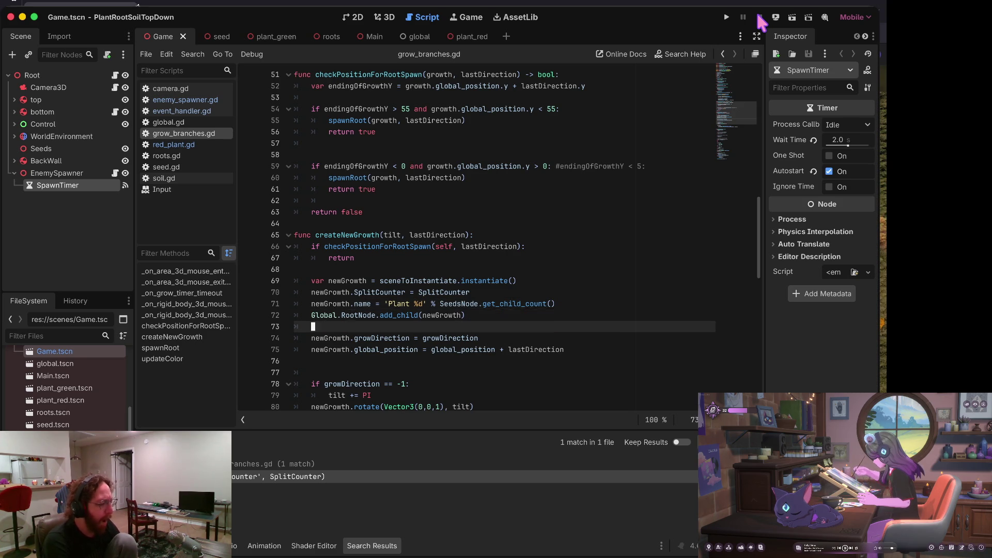
key(Up)
key(Up)
key(Up)
Run the project with Cmd+B to test the green and red vines, then stop it.
key(super+b)
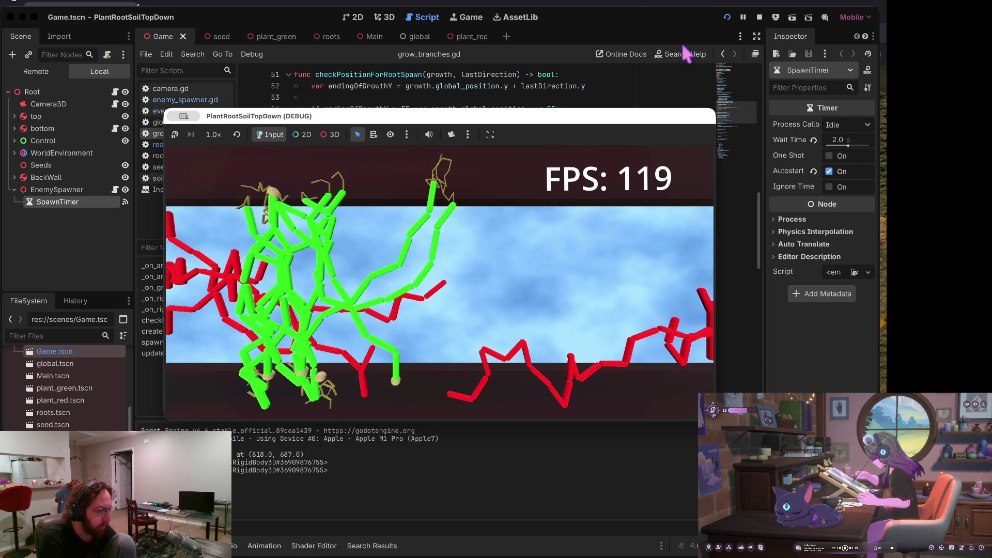
click(759, 18)
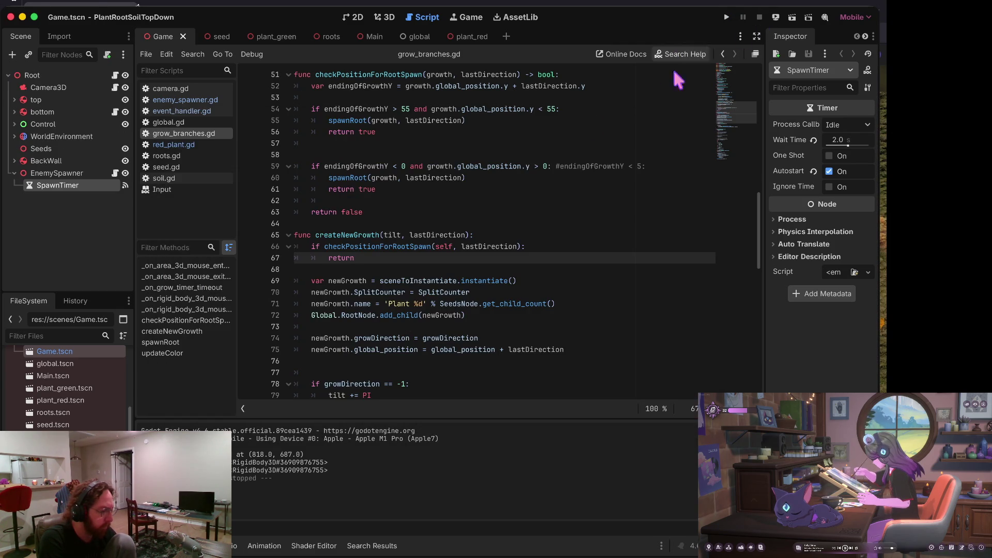
click(525, 189)
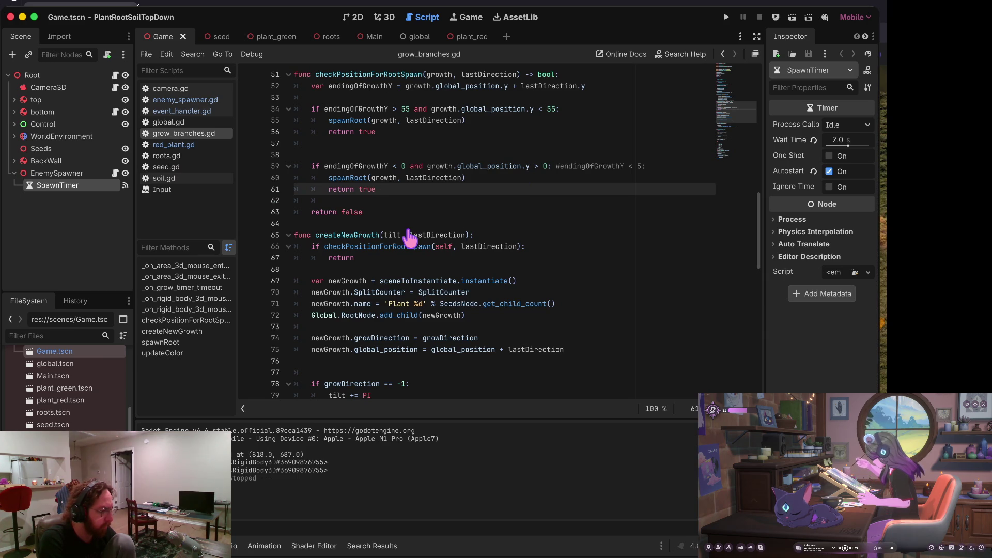
key(super+Tab)
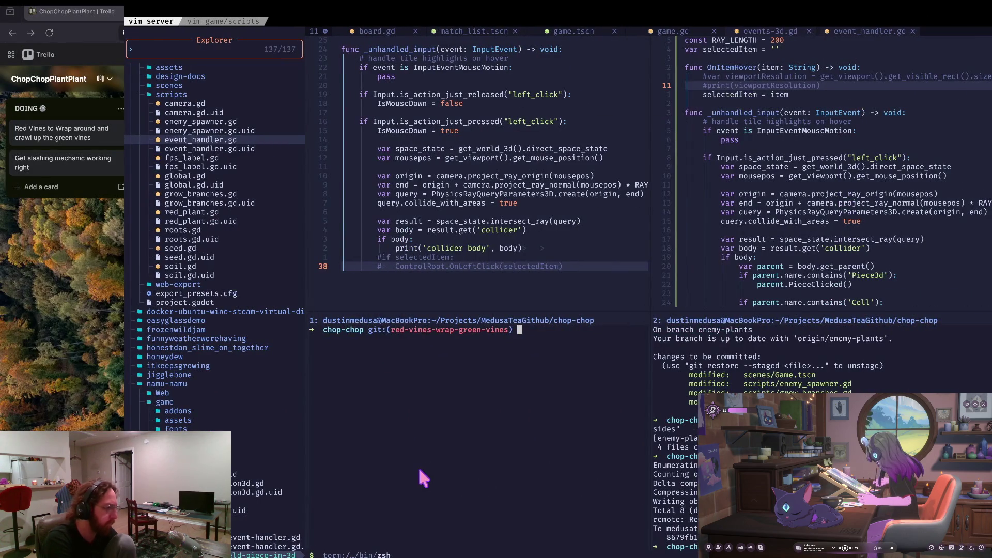
Open a new shell window and move into the Projects/chatPokemon folder.
key(super+n)
text(projects)
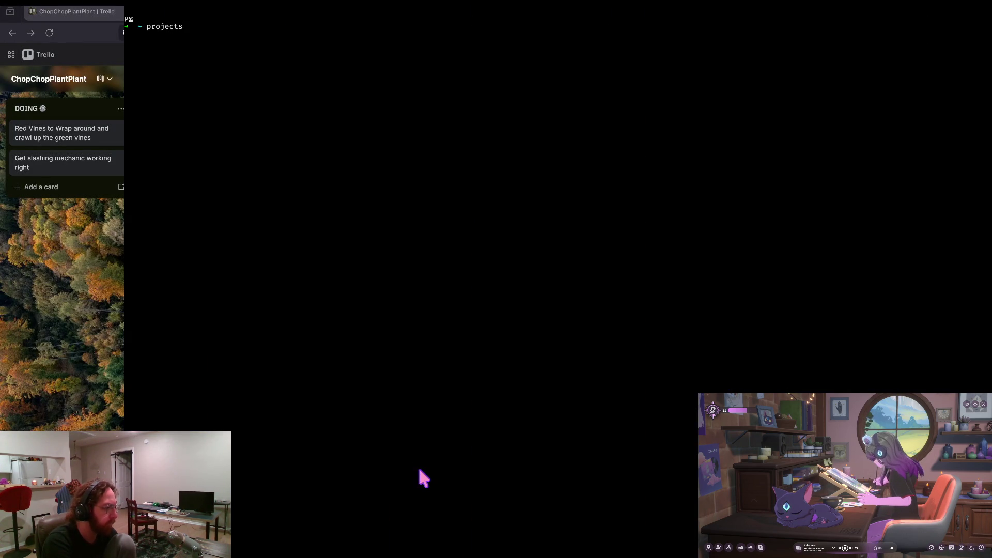
key(Return)
text(cd )
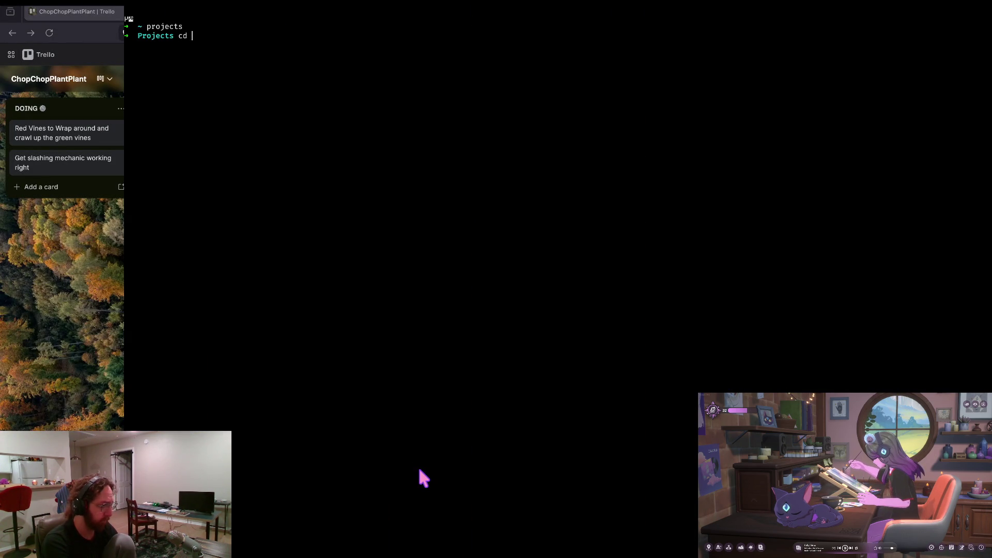
text(po)
key(BackSpace)
key(BackSpace)
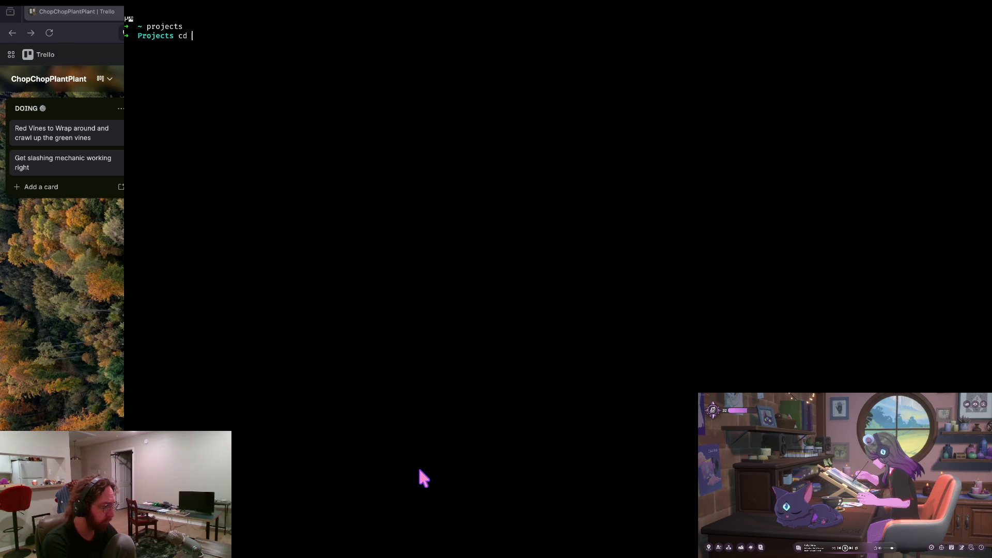
key(Tab)
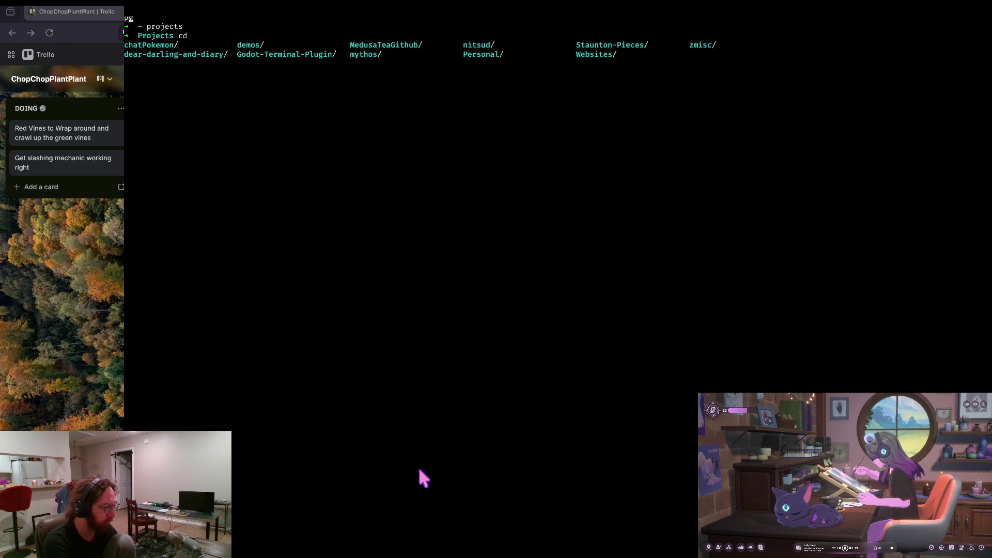
text(ch)
key(Tab)
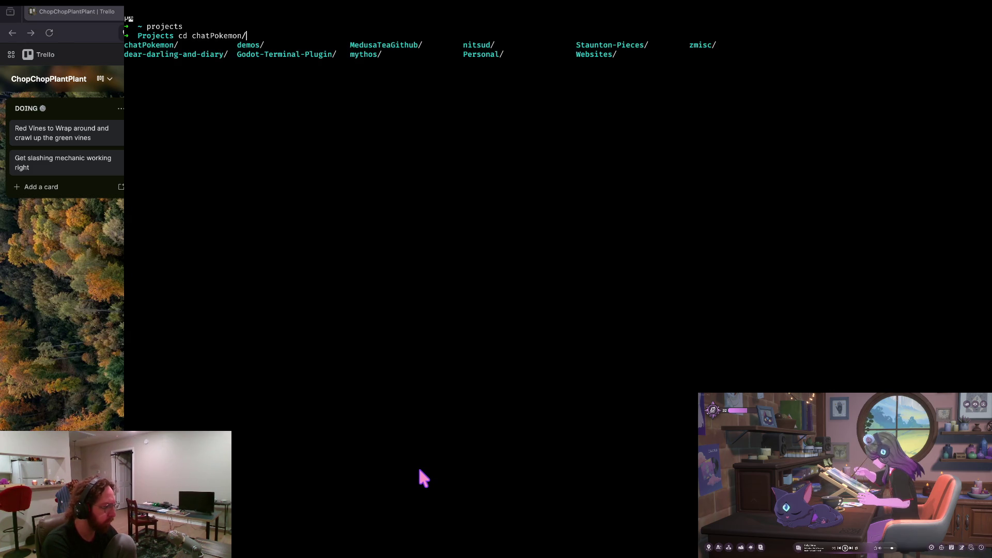
key(Return)
text(ls)
key(Return)
Open the project with `vim .`, then quit, answering y to the .env save prompt.
text(v)
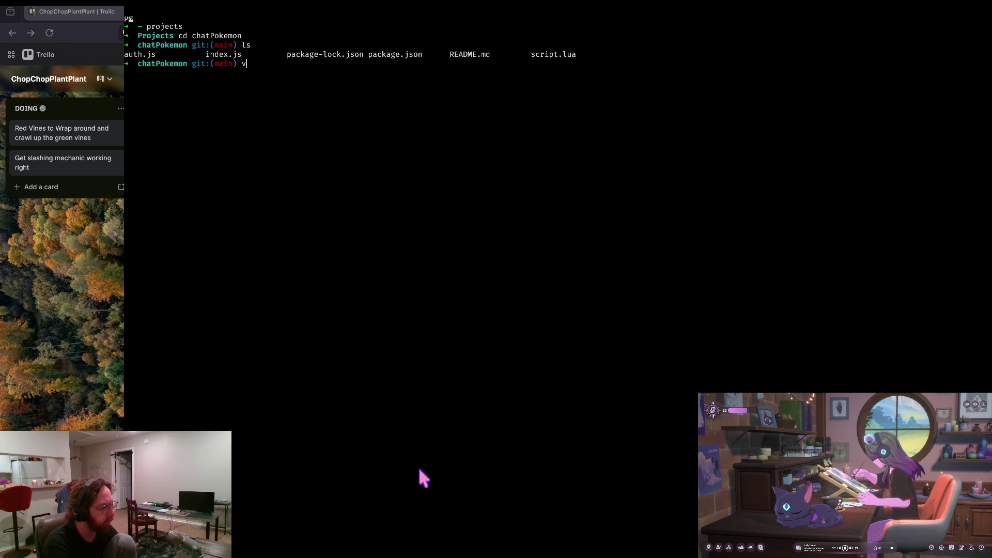
text(im .env)
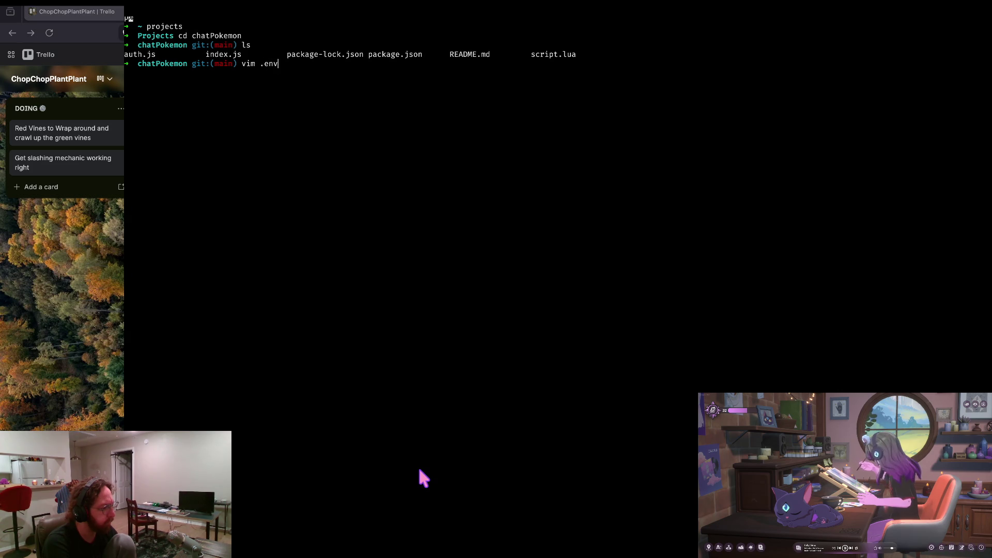
key(Return)
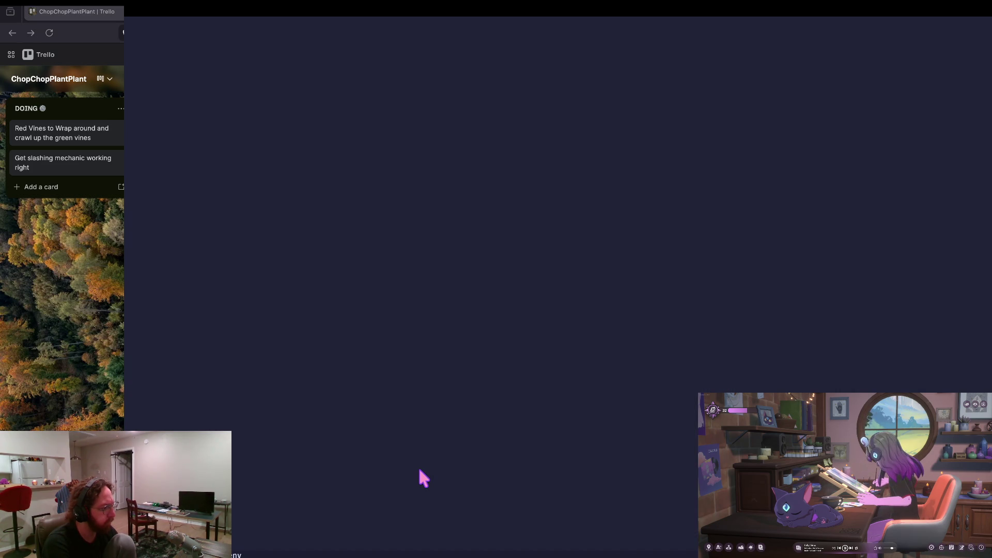
key(colon)
key(Escape)
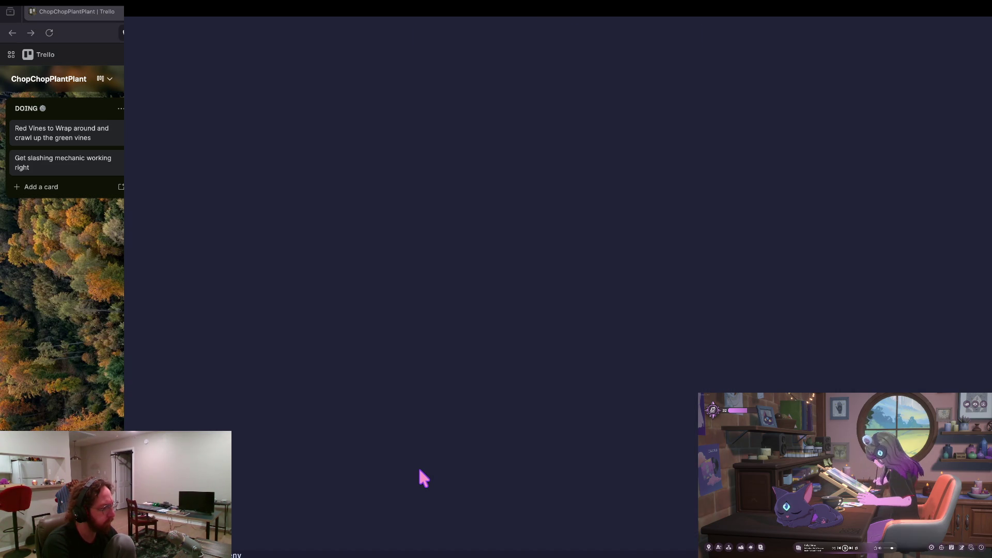
key(colon)
key(Return)
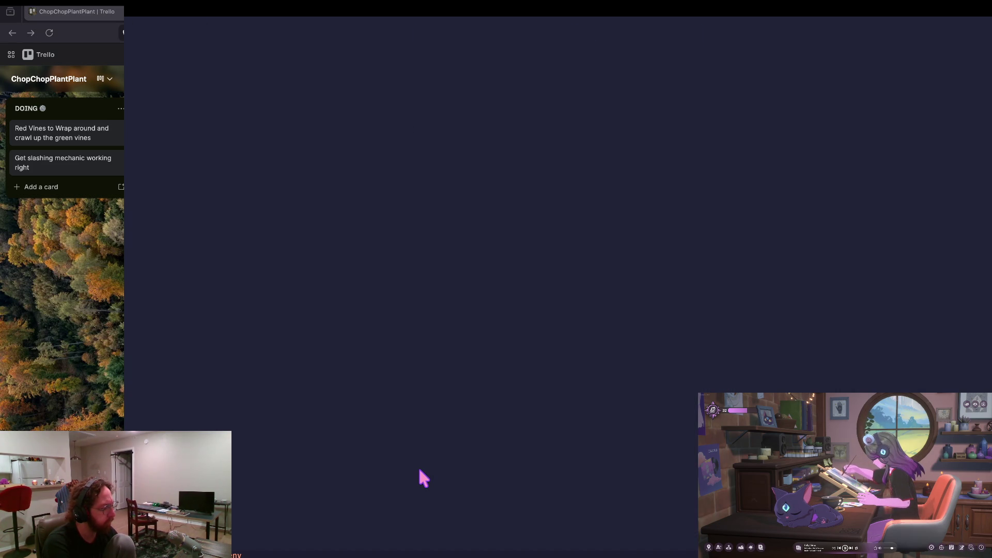
key(colon)
text(qa)
key(Return)
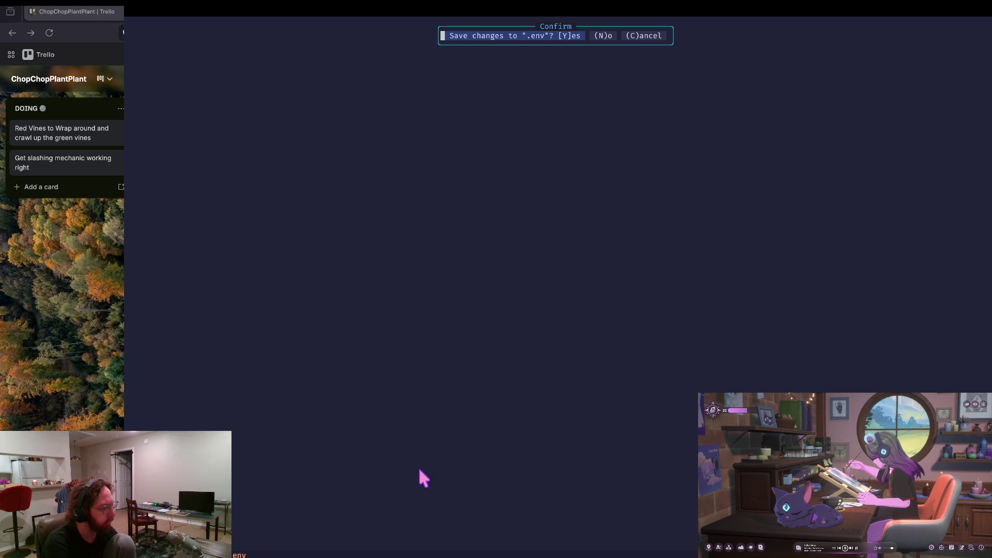
key(y)
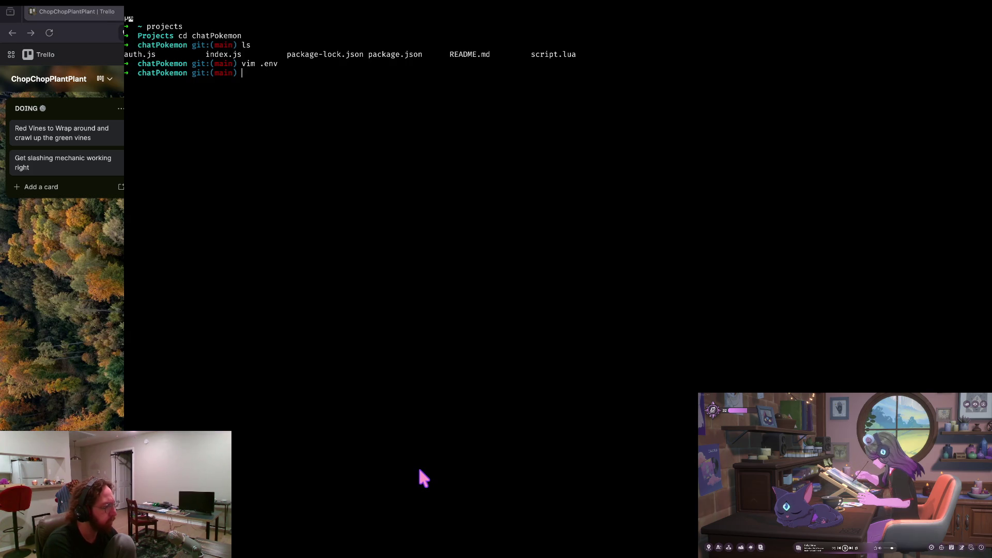
Open README.md in vim, quit it, and abandon the next command line.
text(vim read)
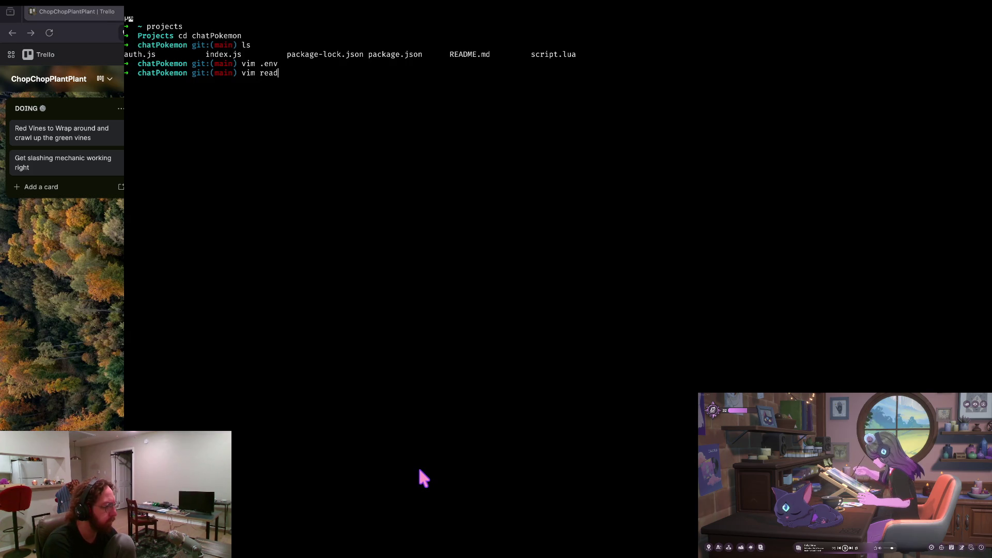
key(Tab)
key(Return)
text(:q)
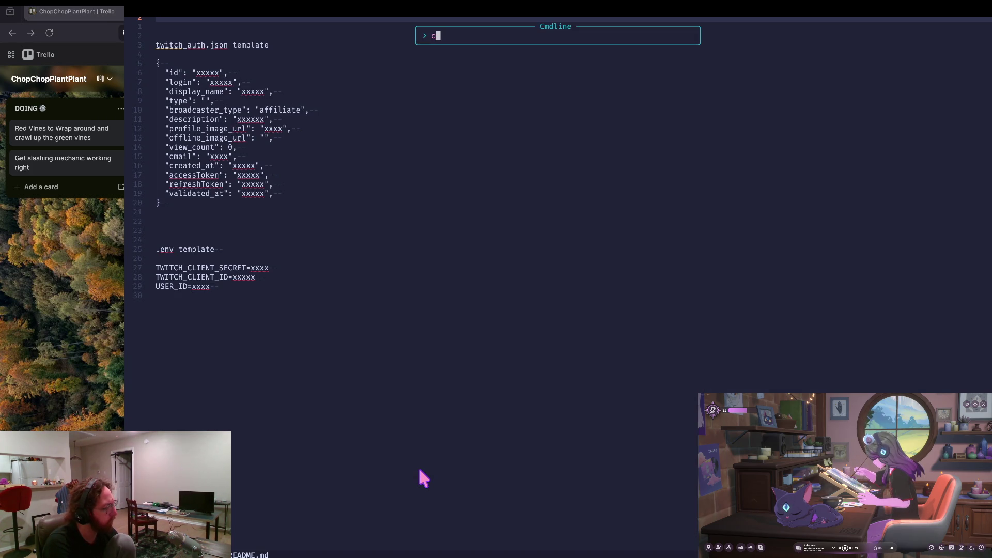
key(Return)
text(vim)
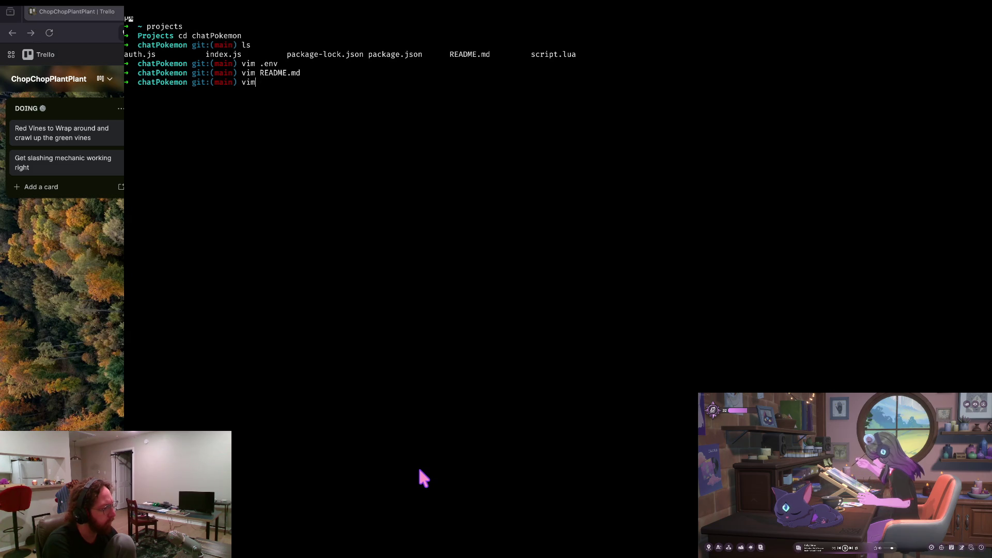
key(BackSpace)
key(BackSpace)
key(BackSpace)
key(ctrl+c)
text(v)
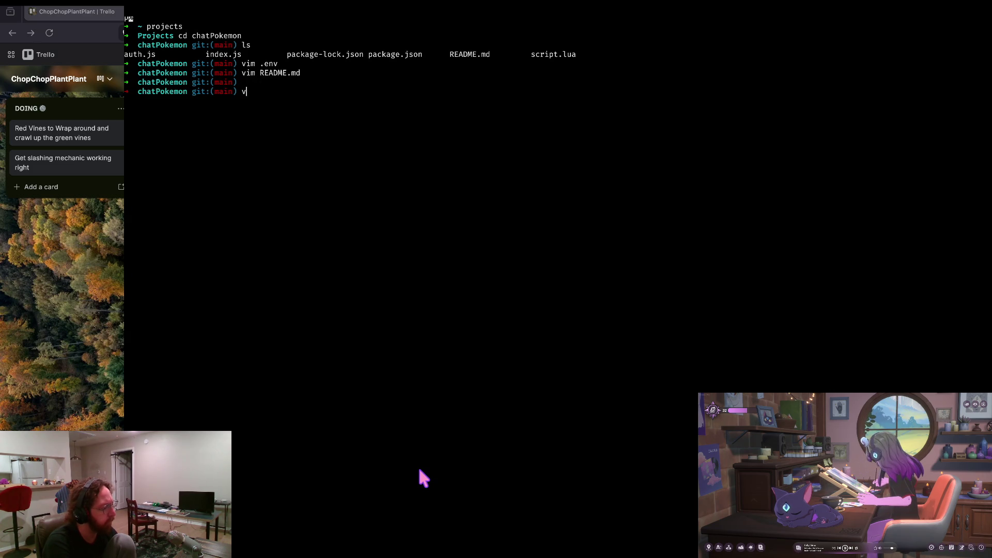
Open the project in Neovim and open README.md from the file tree.
text(im .)
key(Return)
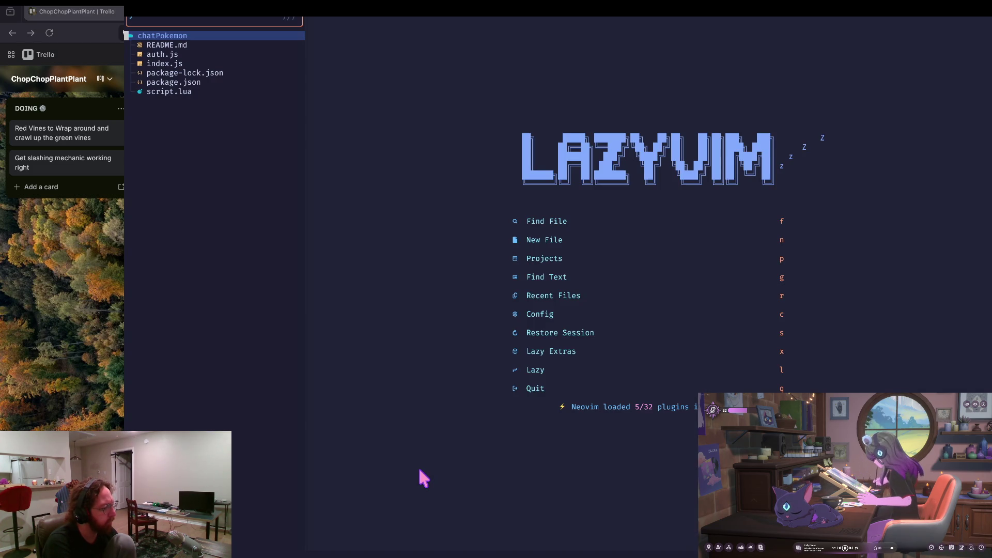
key(Down)
key(Down)
key(Down)
key(Down)
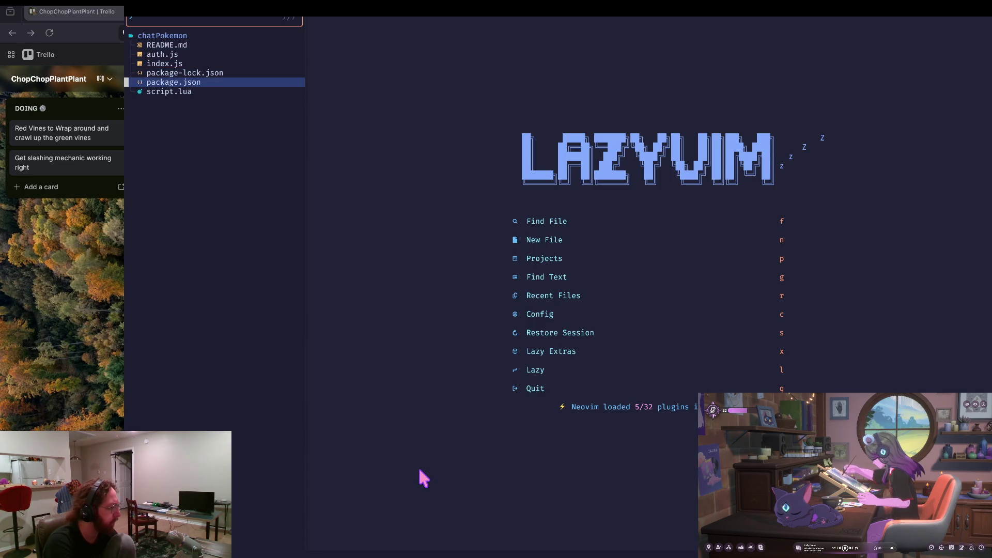
key(Up)
key(Up)
key(Up)
key(Return)
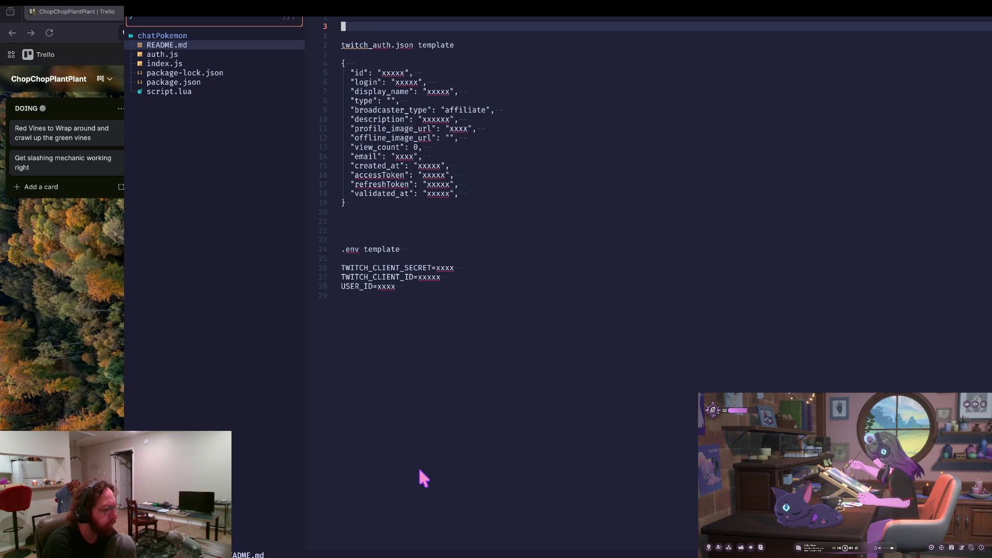
Jump to the end of README.md and remove the empty line after the closing brace.
key(shift+g)
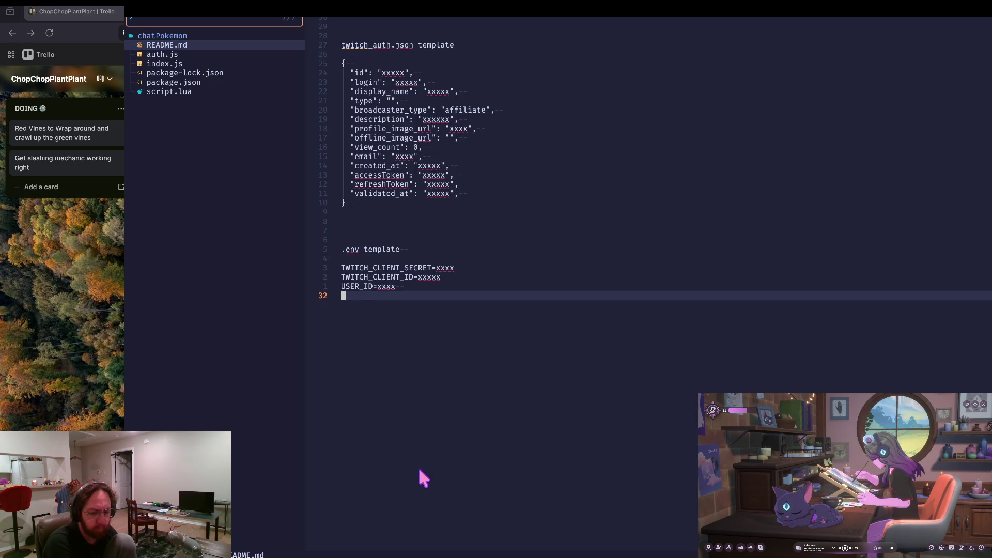
key(k)
key(k)
key(k)
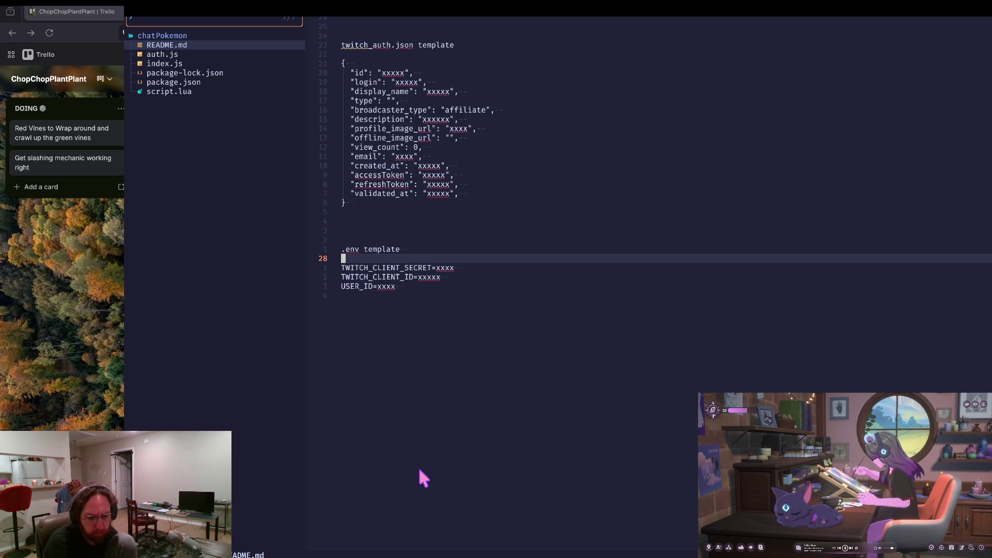
key(k)
key(k)
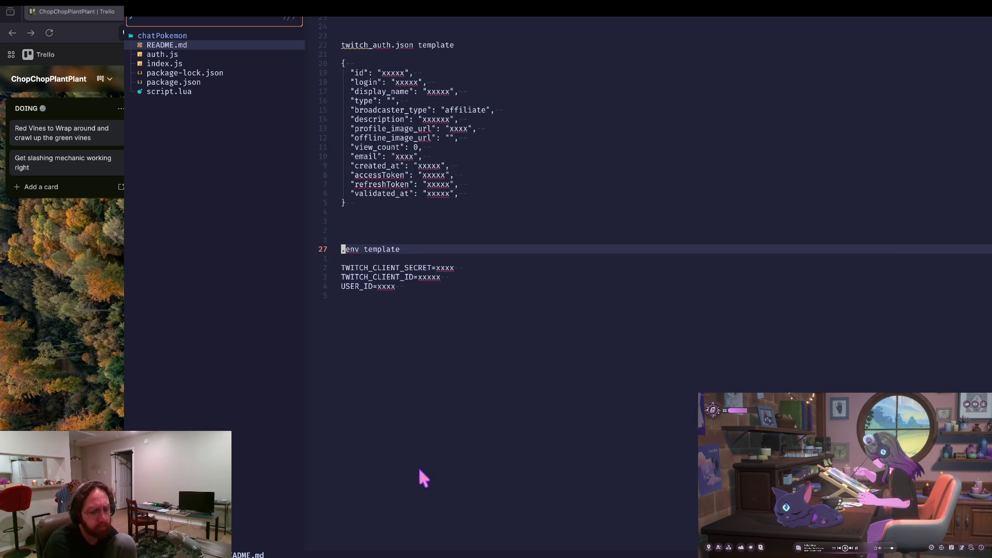
key(k)
key(k)
key(k)
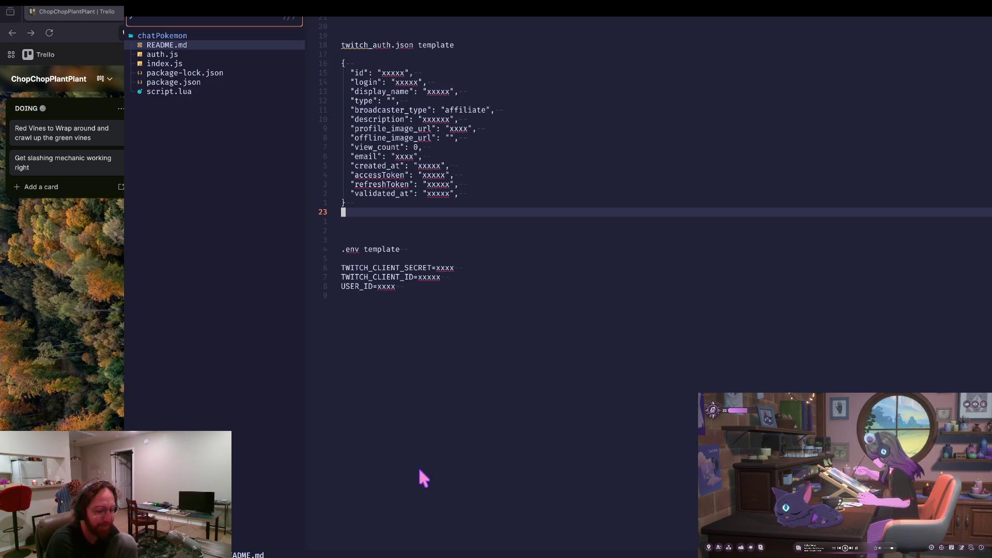
key(i)
key(BackSpace)
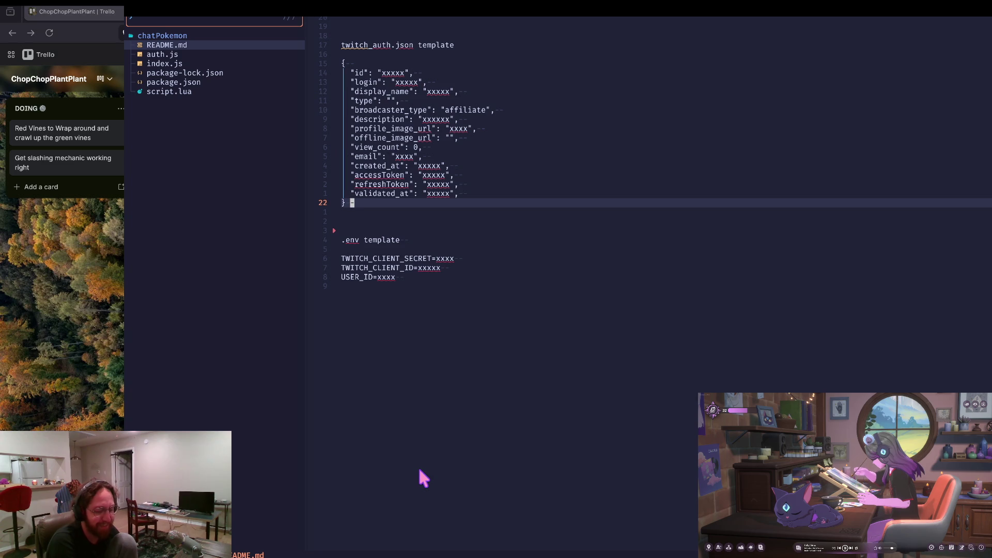
key(Escape)
key(o)
key(Escape)
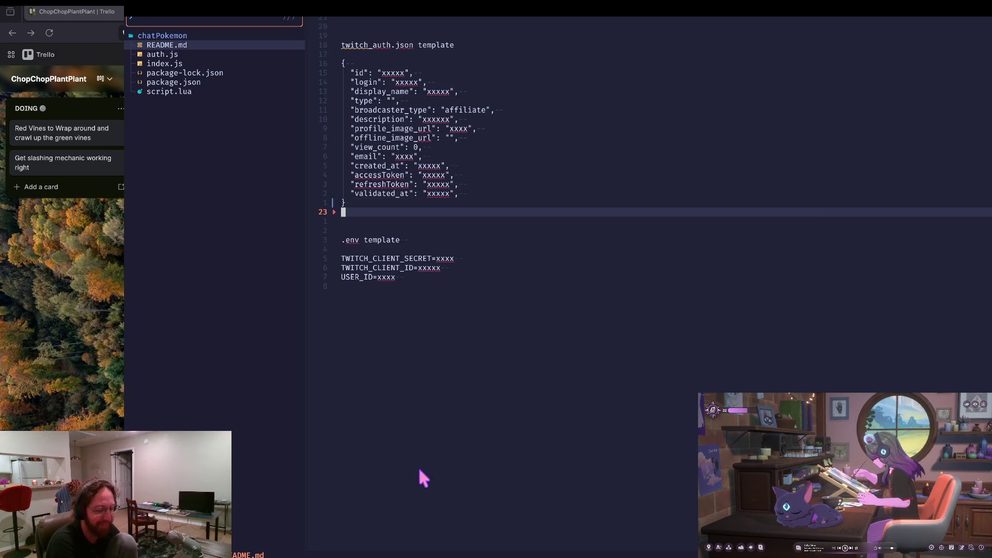
key(k)
key(k)
key(k)
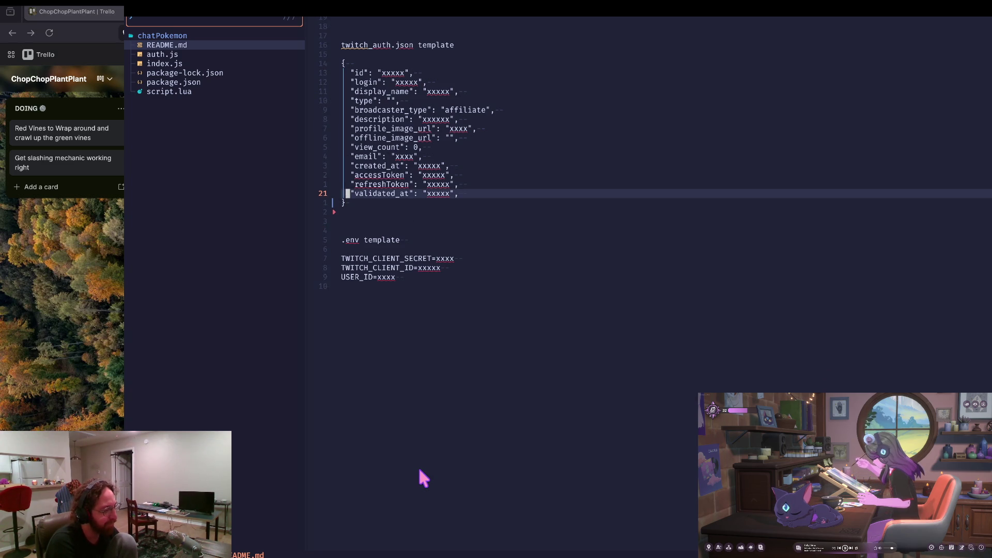
key(i)
key(Escape)
Select the four .env template lines (TWITCH_CLIENT_SECRET, CLIENT_ID, USER_ID) and yank them.
key(g)
key(g)
key(j)
key(j)
key(j)
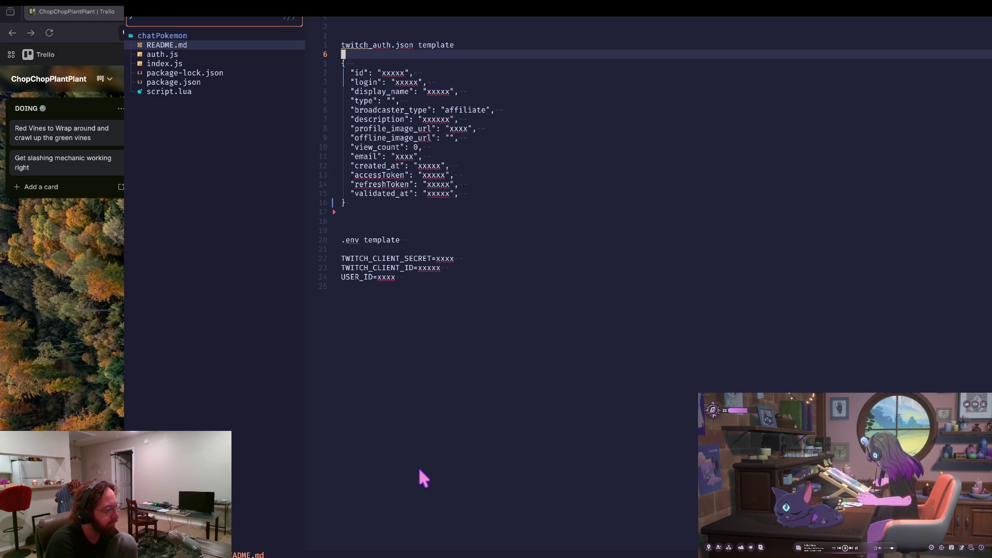
key(j)
key(j)
key(j)
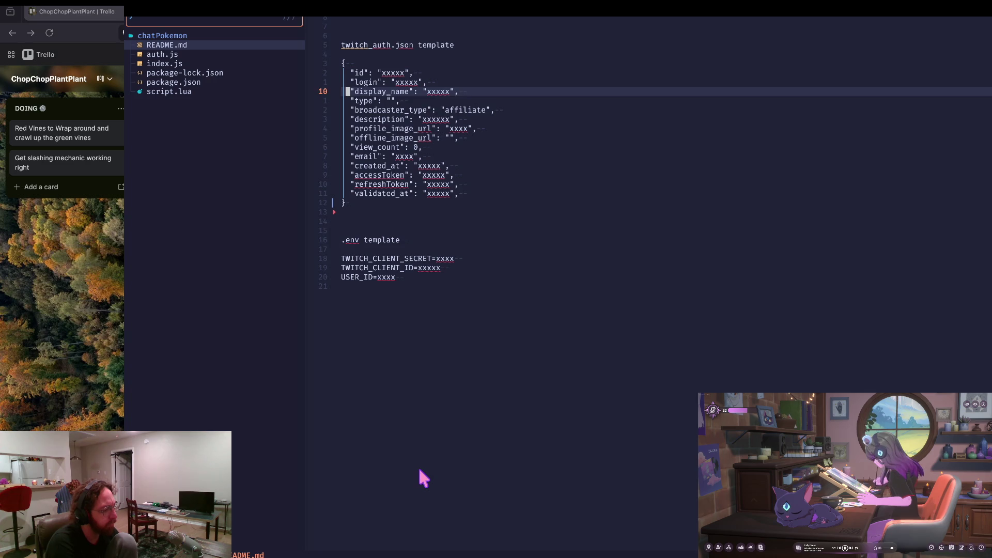
key(k)
key(j)
key(j)
key(j)
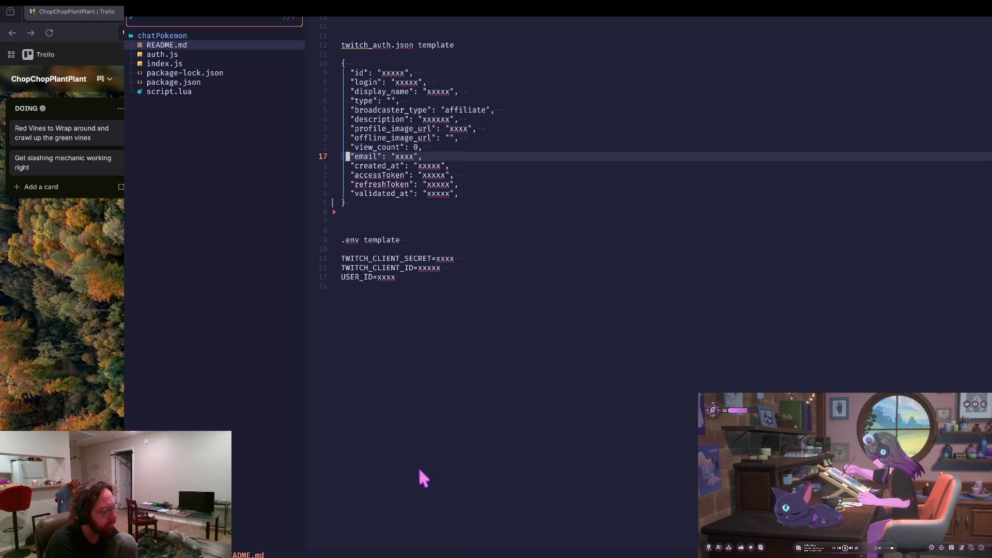
key(j)
key(j)
key(j)
key(j)
key(j)
key(j)
key(j)
key(shift+v)
key(j)
key(j)
key(j)
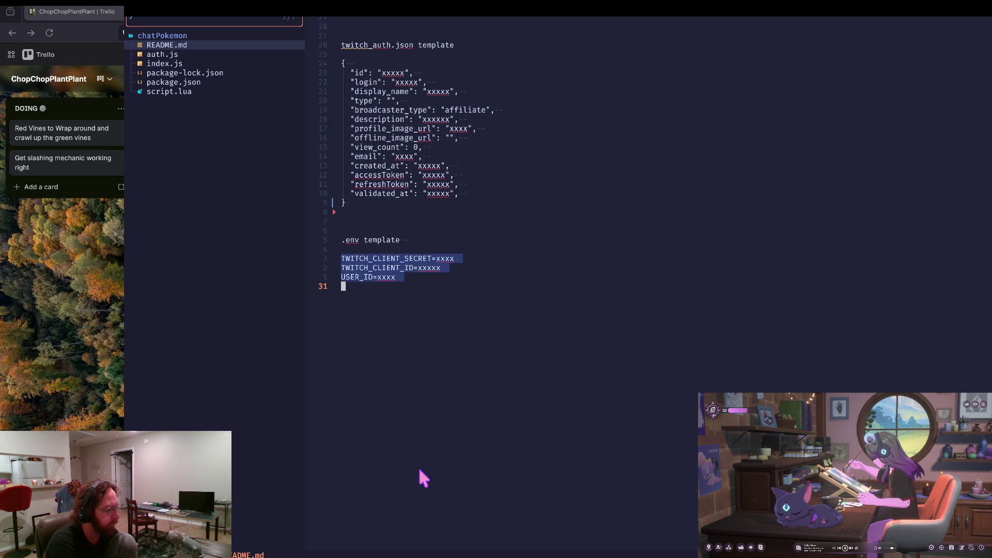
text(y:q)
Quit Neovim without saving README.md, back to the zsh prompt.
key(Return)
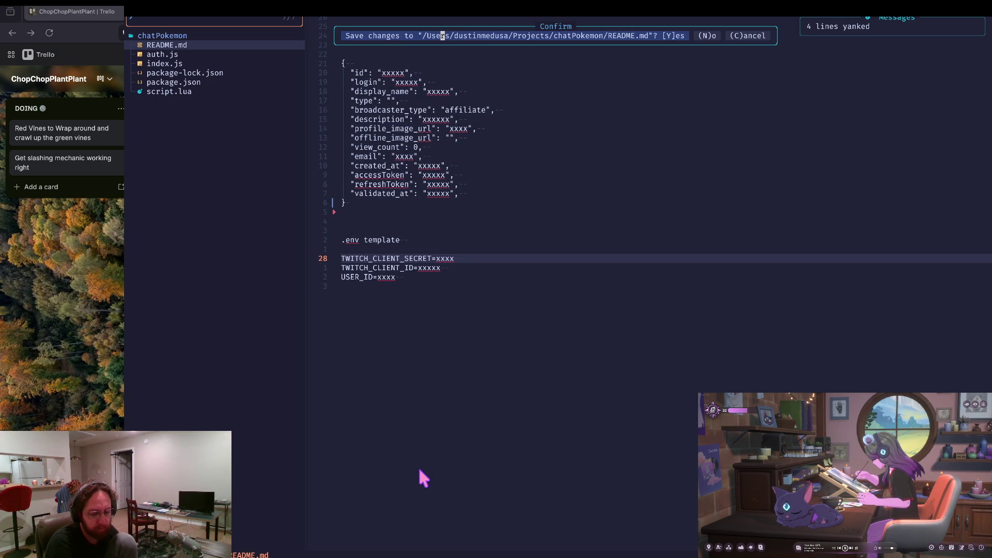
key(n)
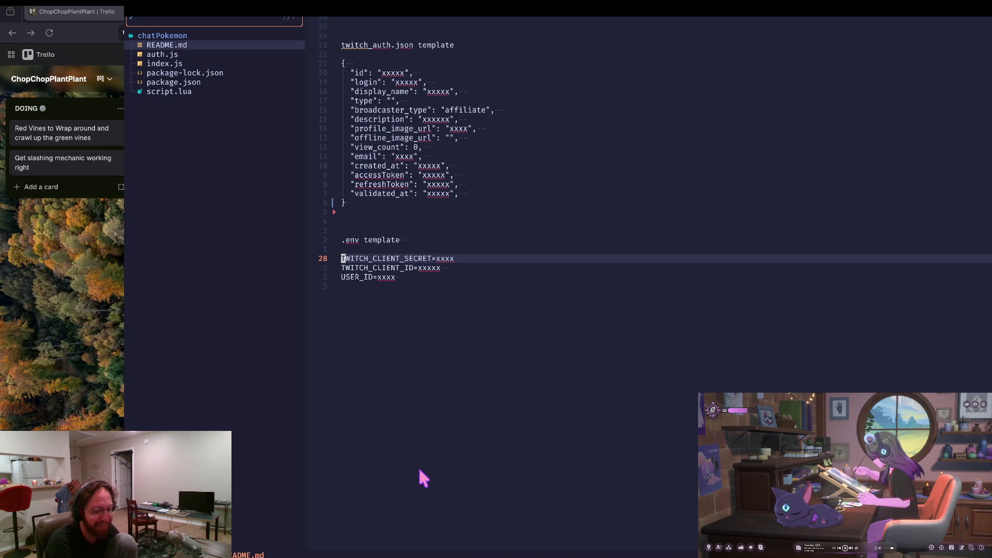
key(n)
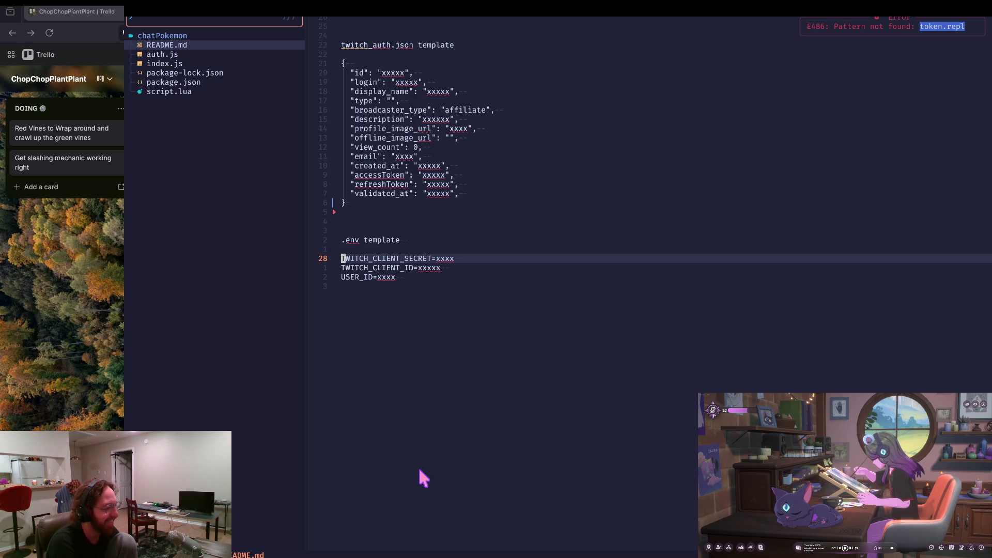
key(k)
key(k)
key(k)
text(:q)
key(Return)
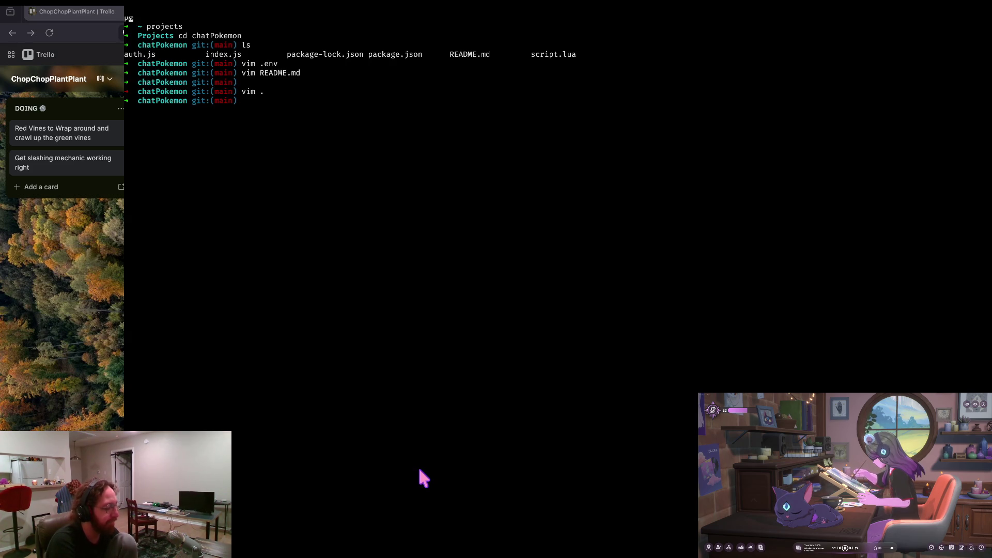
Delete the empty third line from the .env file in vim and save it.
text(vim .env)
key(Return)
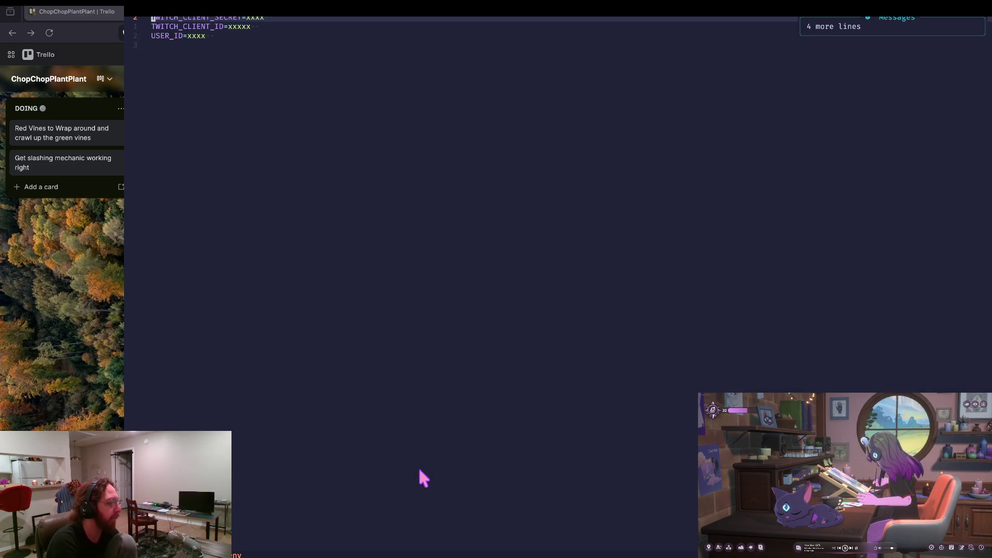
key(j)
key(j)
key(j)
key(d)
key(d)
key(k)
key(k)
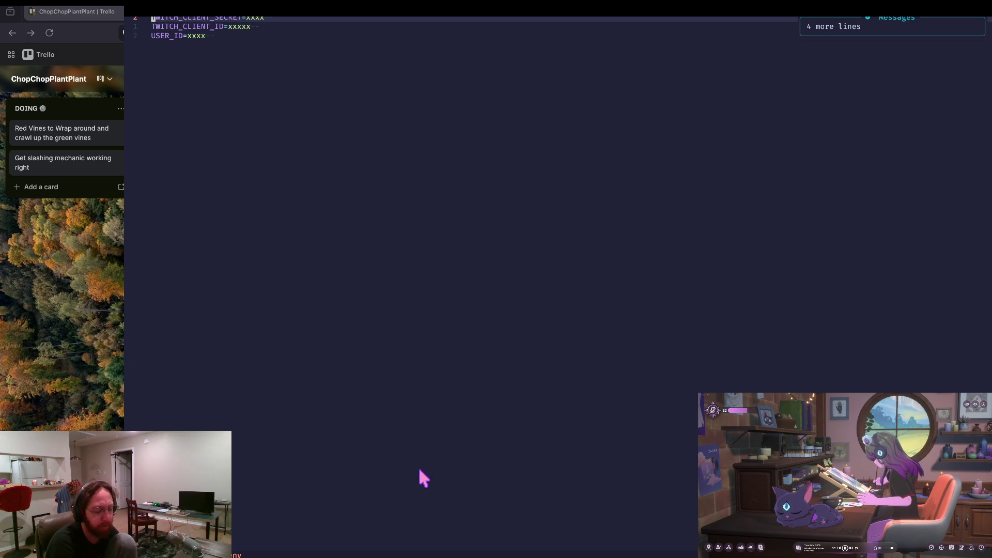
text(:wqa)
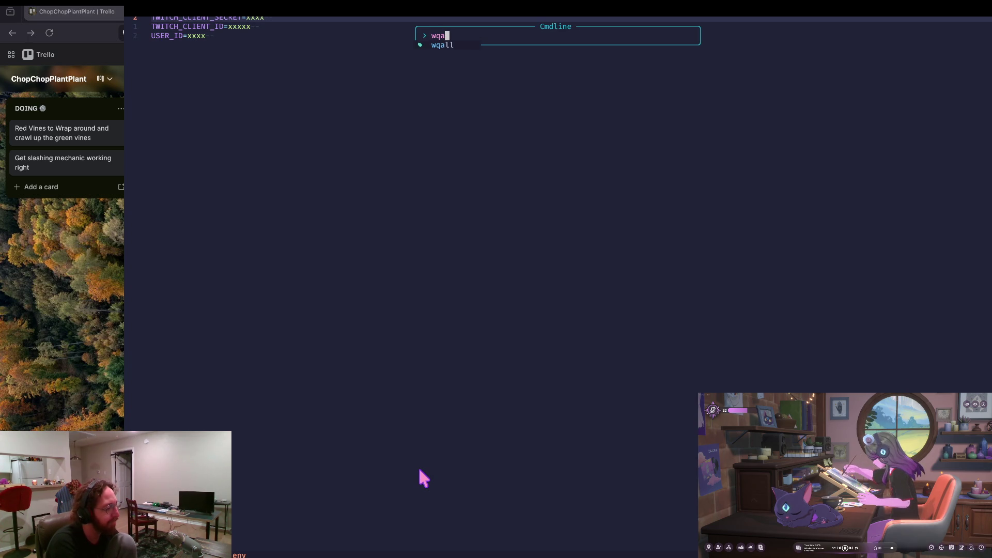
key(Return)
text(:wq)
key(Return)
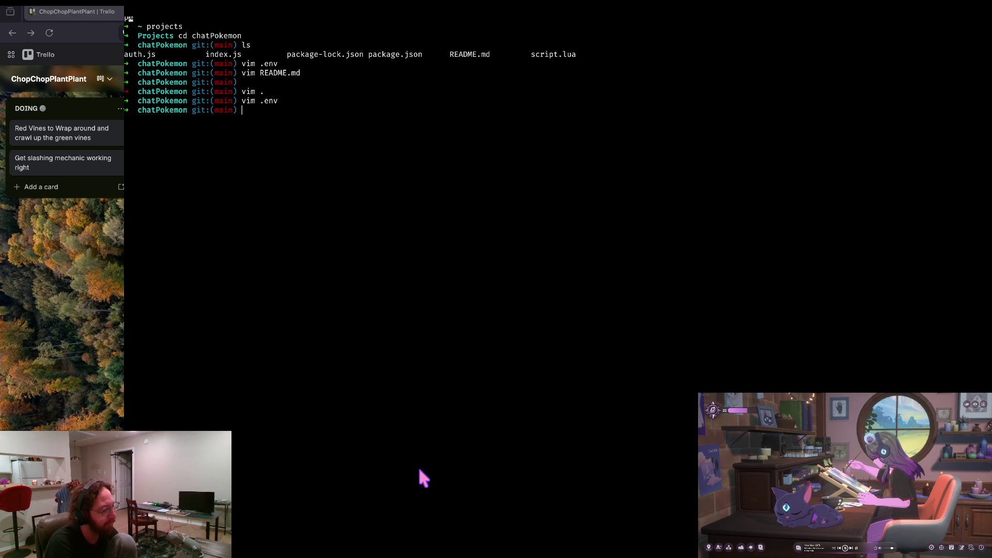
Check git status and create a new branch named local in chatPokemon.
text(s)
key(Return)
text(co -b )
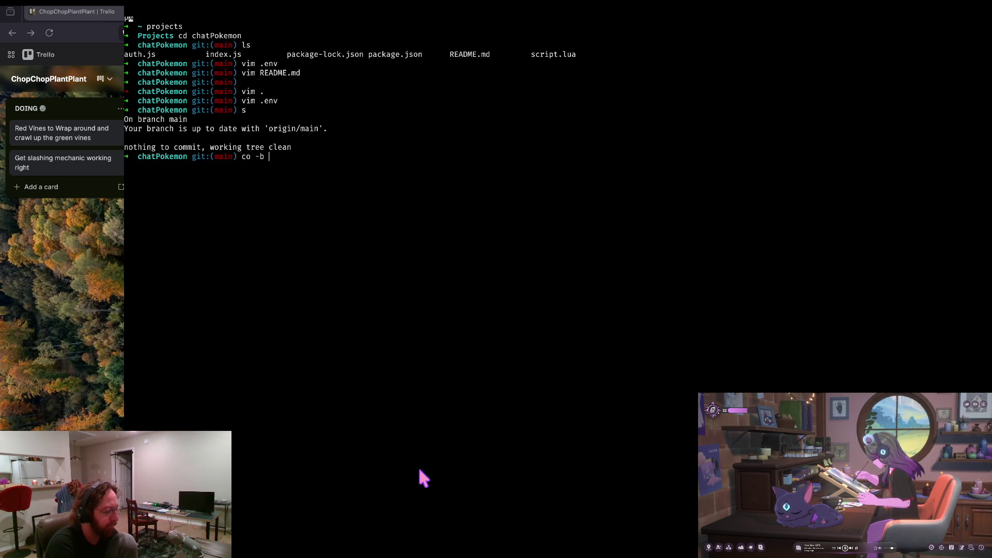
text(lo)
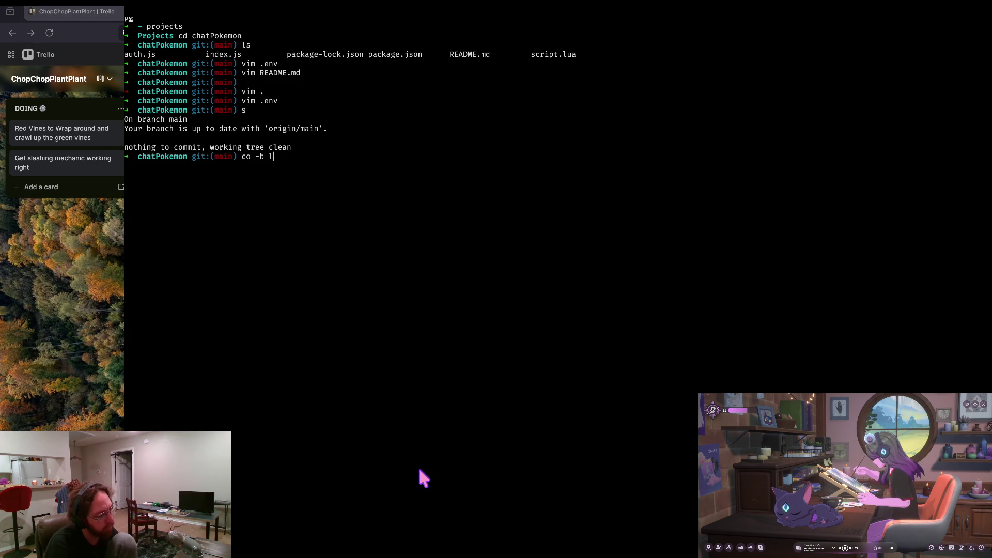
key(BackSpace)
key(BackSpace)
text(dusting)
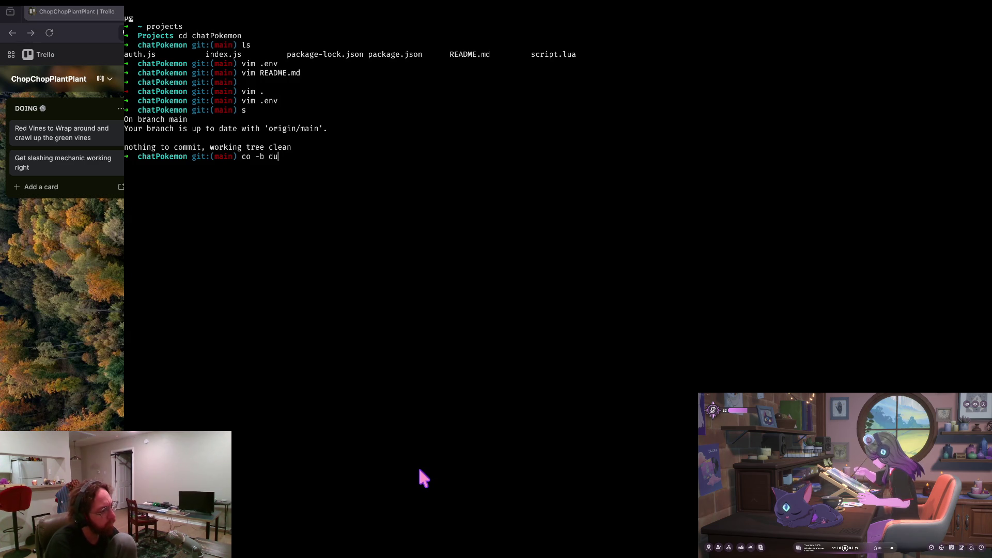
key(BackSpace)
key(BackSpace)
key(BackSpace)
key(BackSpace)
key(BackSpace)
key(BackSpace)
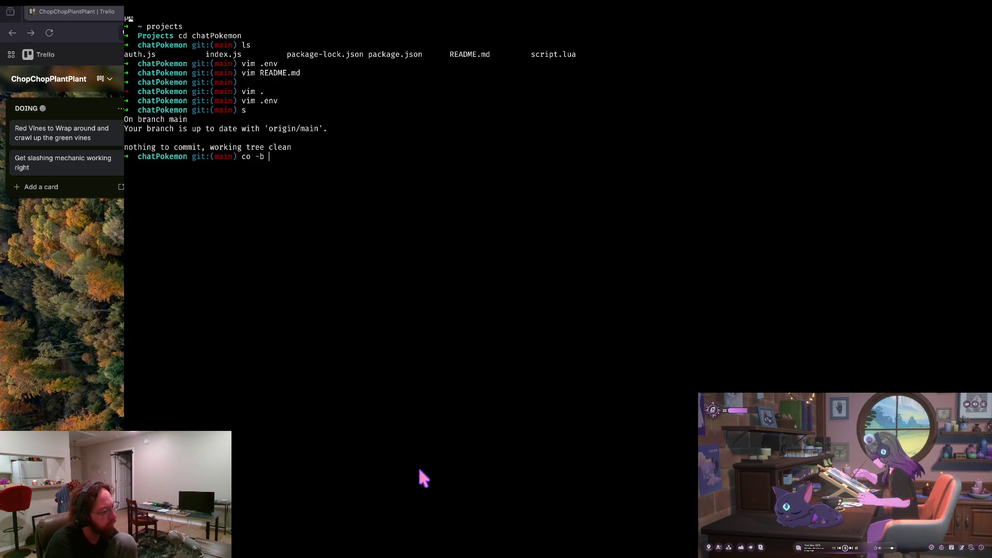
text(local)
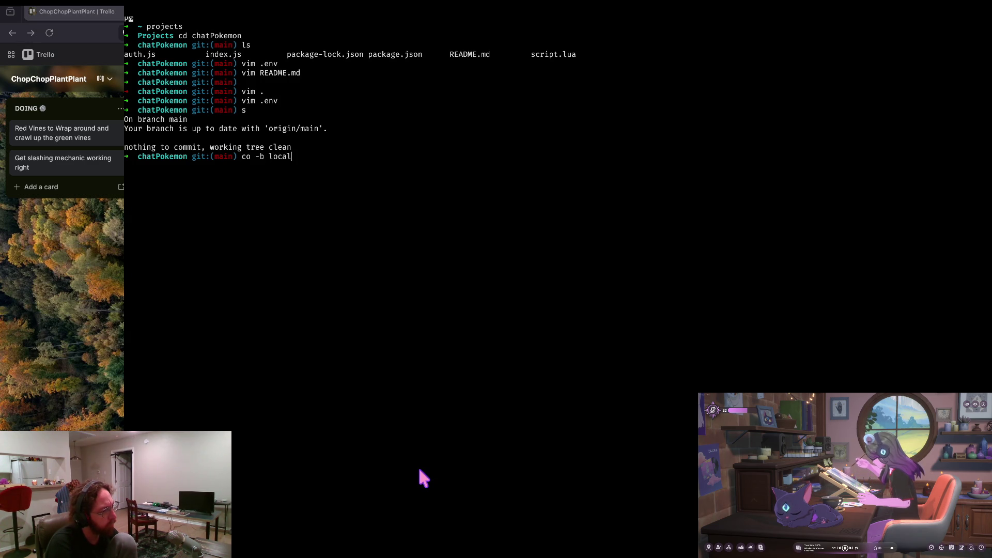
key(Return)
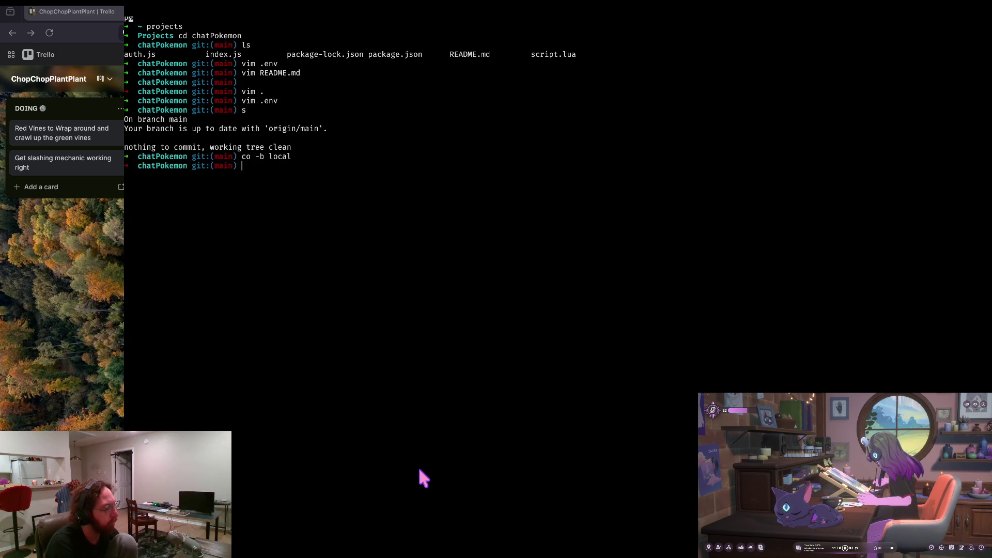
Go up to the Projects folder and create MedusaTeaGithub/twitchbot.
text(cd ..)
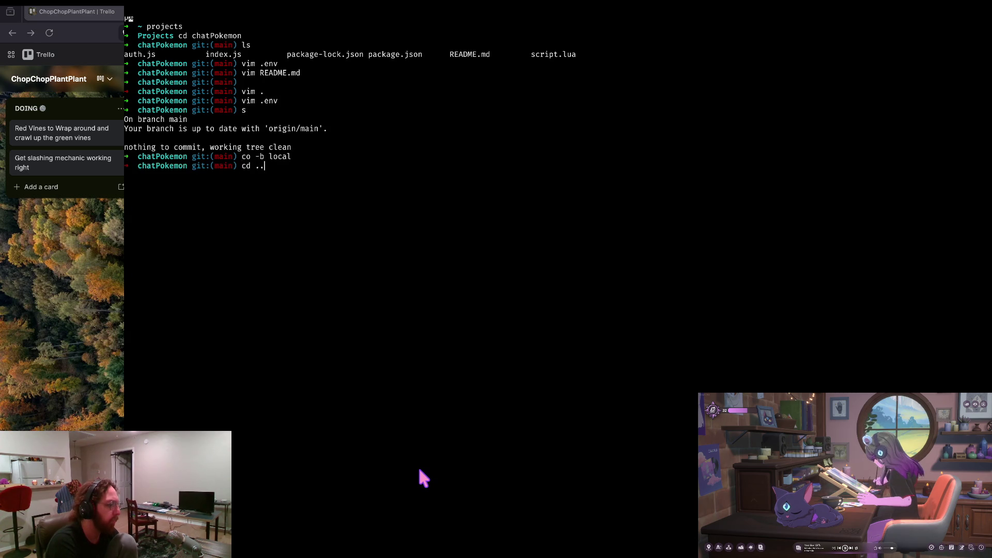
key(BackSpace)
key(BackSpace)
key(BackSpace)
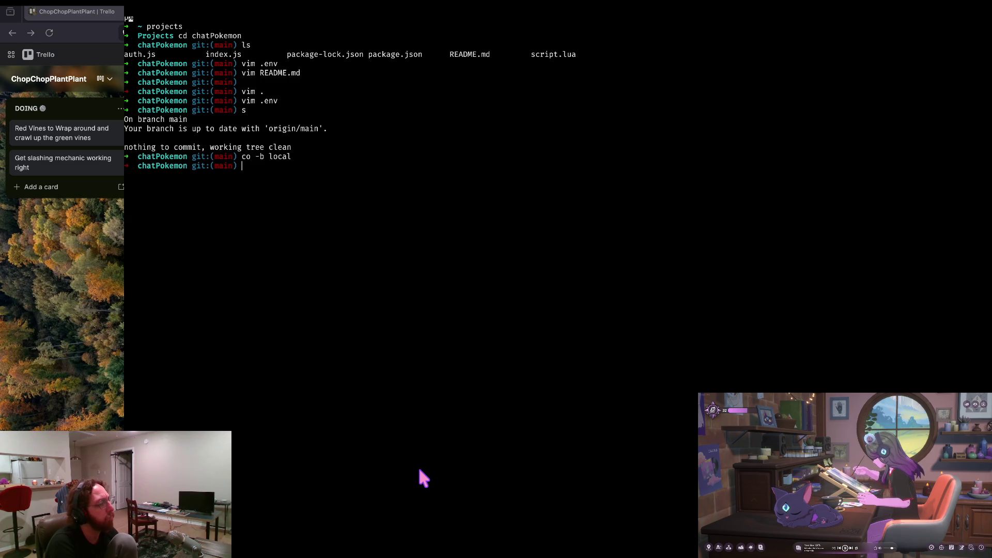
text(cd ..)
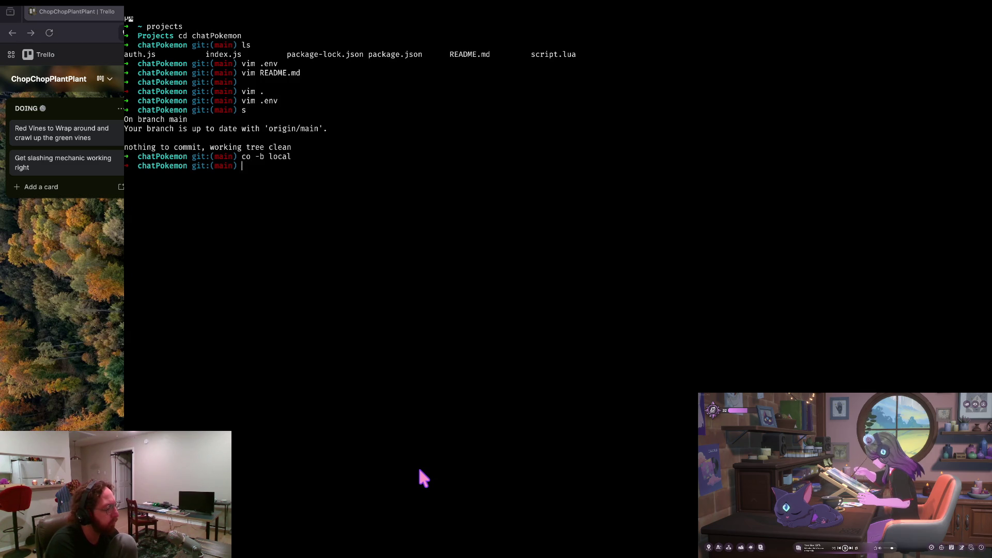
key(Return)
text(mkdi)
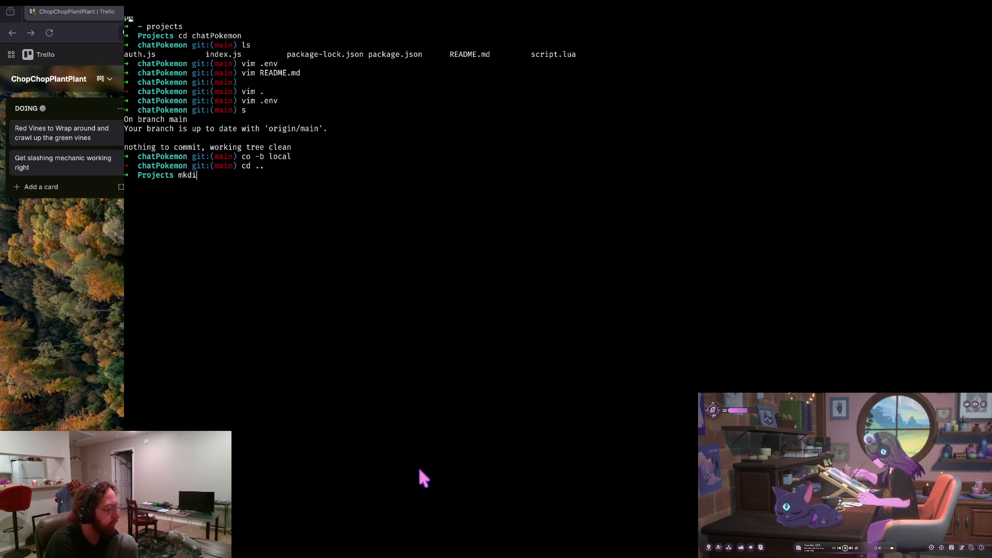
text(r Medu)
key(Tab)
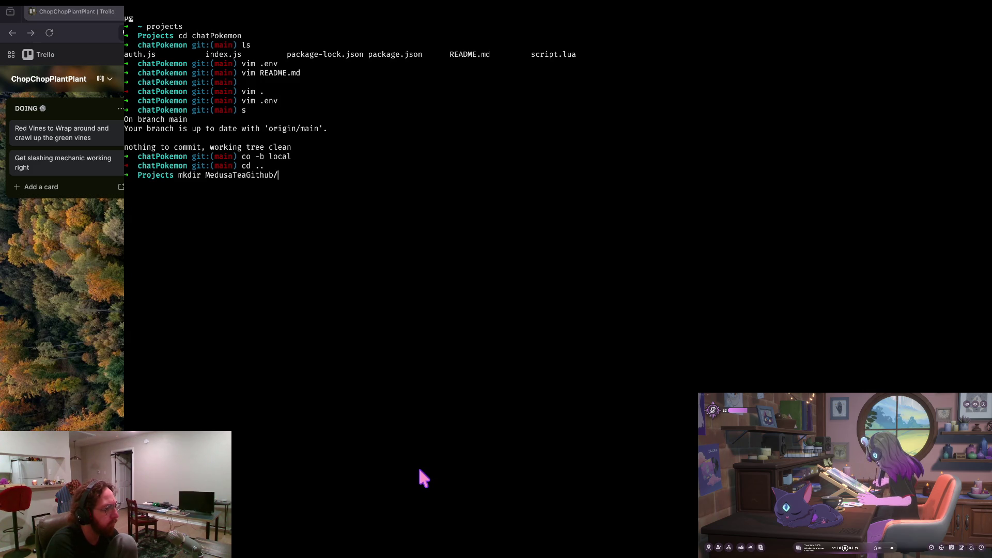
text(tw)
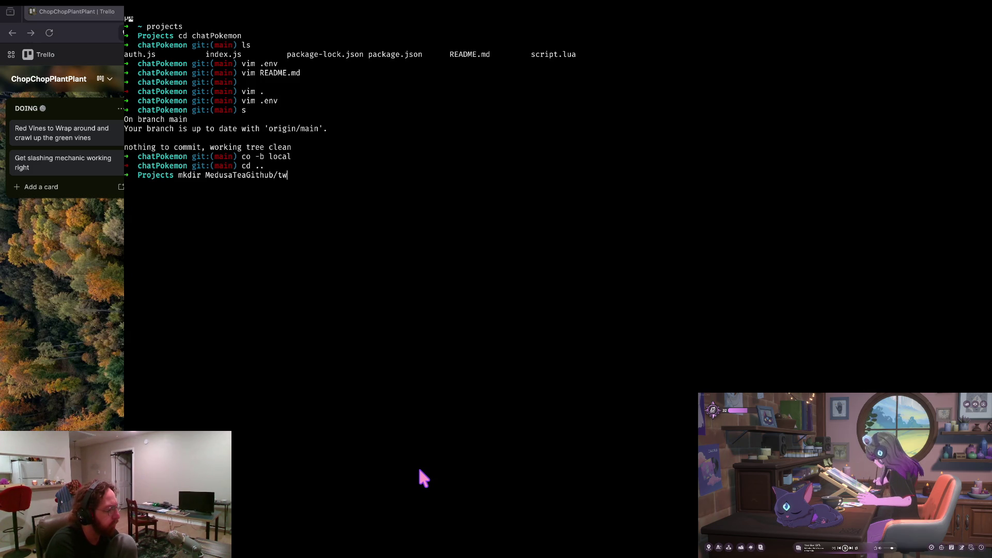
text(itchbot/)
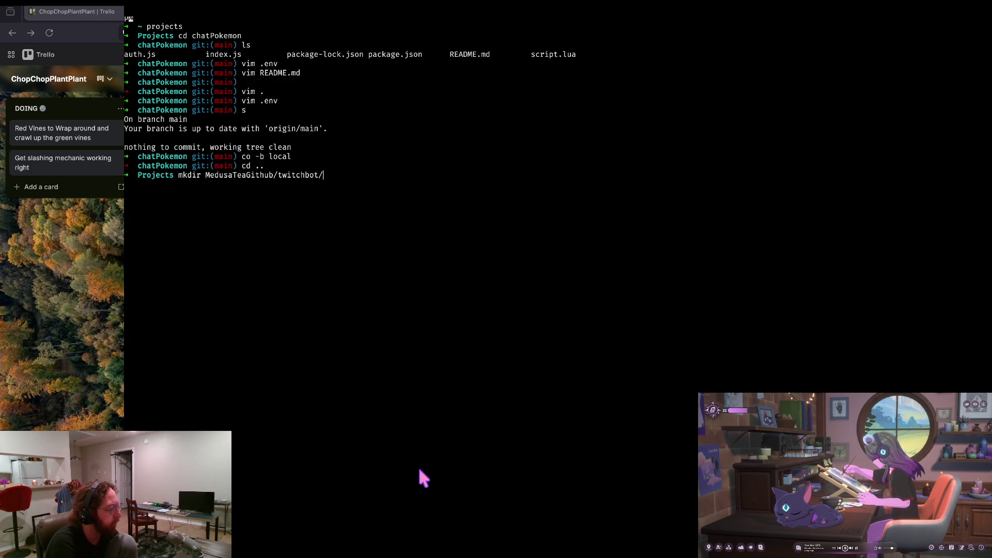
key(BackSpace)
key(Return)
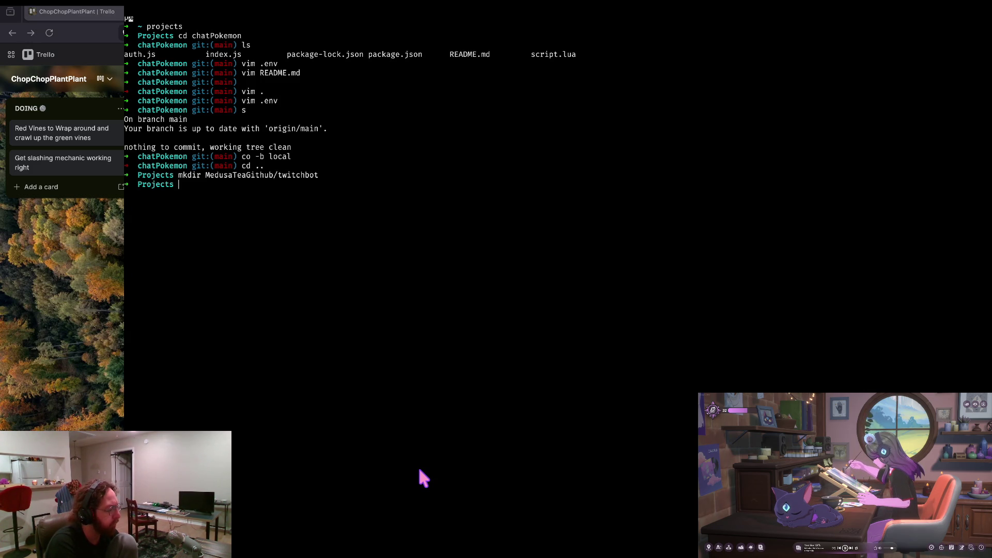
Attempt to copy chatPokemon recursively into the mistyped MedusaTeaGithub/twitch/ path, which fails.
text(cp -r)
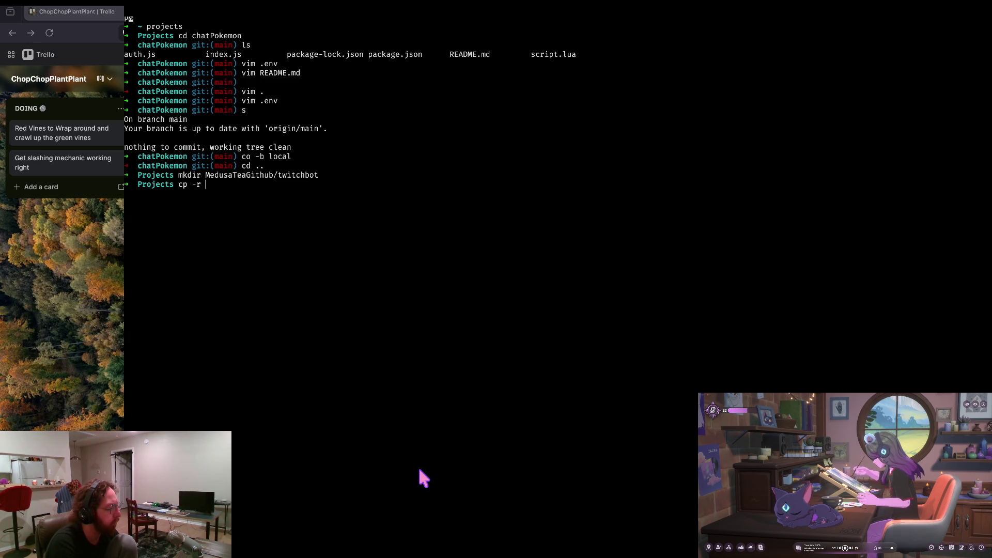
text( ch)
key(Tab)
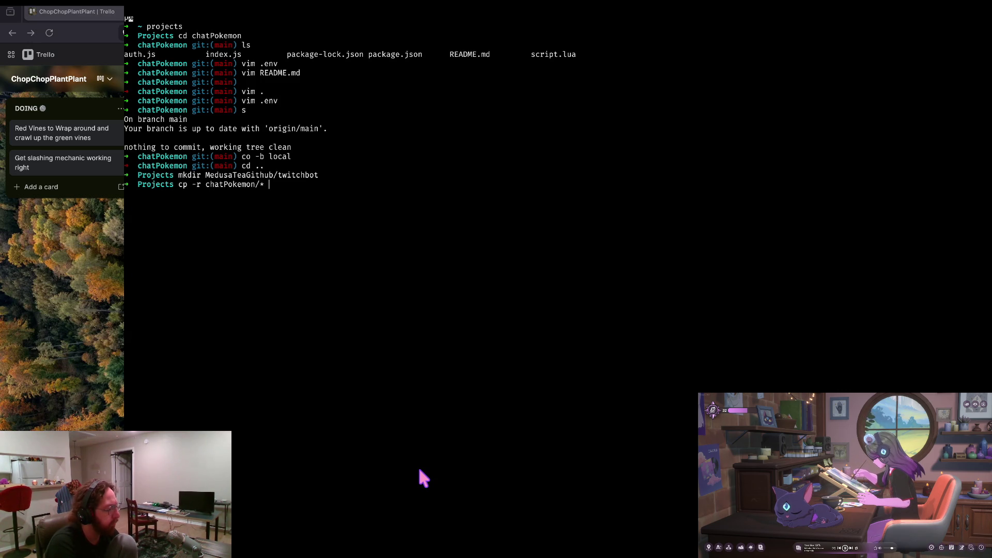
text(Med)
key(Tab)
text(twitch)
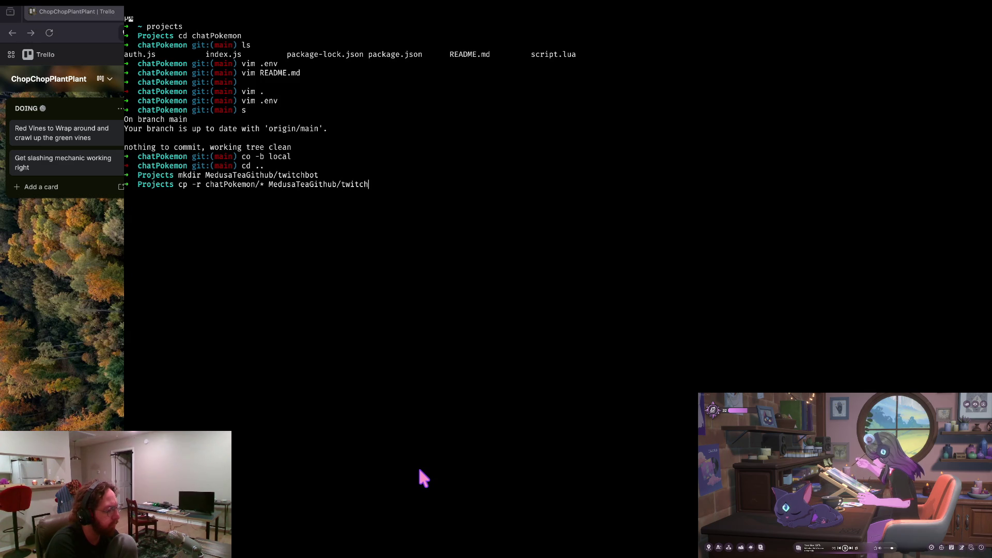
text(/)
key(Return)
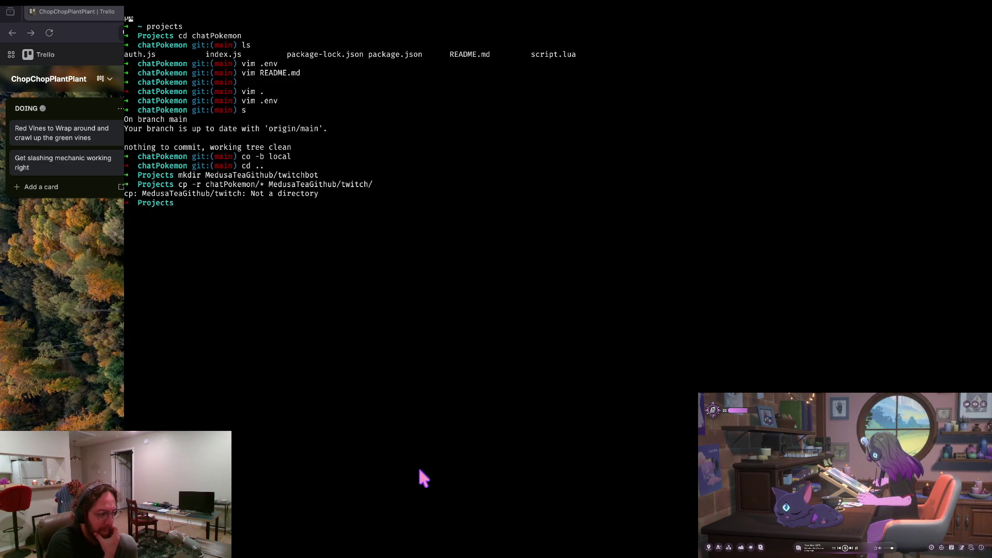
Rerun the recursive copy of chatPokemon with the destination corrected to MedusaTeaGithub/twitchbot.
key(Up)
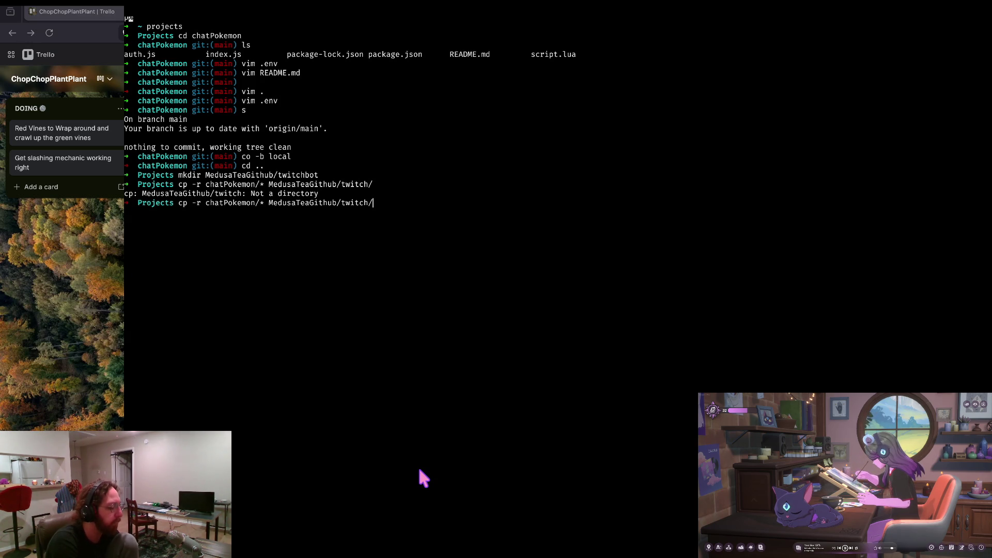
key(BackSpace)
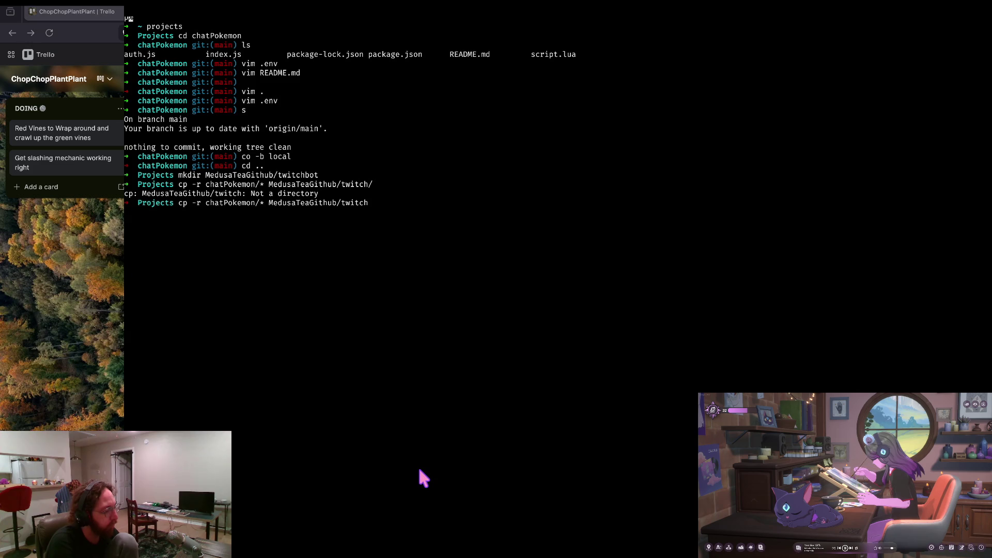
key(BackSpace)
key(BackSpace)
key(BackSpace)
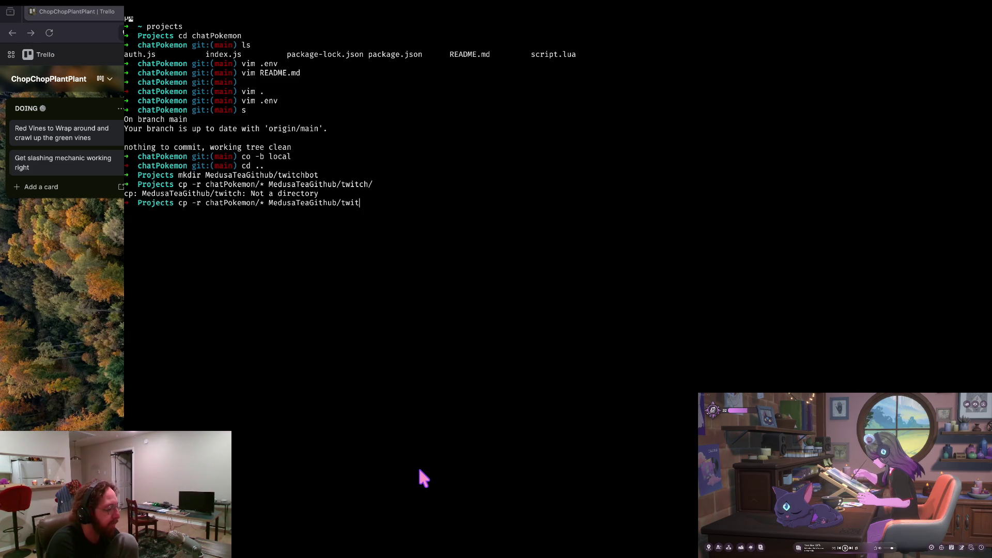
key(BackSpace)
key(BackSpace)
key(BackSpace)
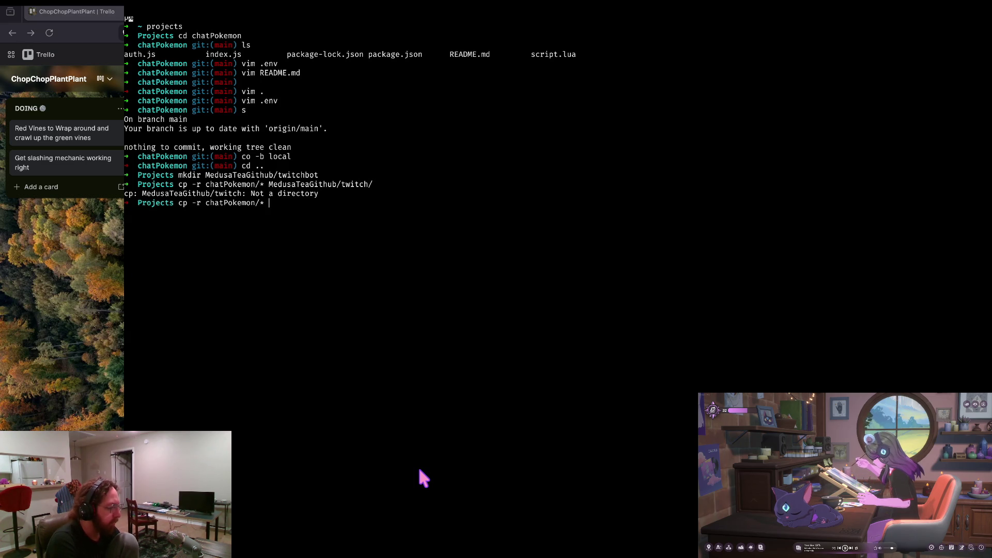
key(ctrl+c)
text(m)
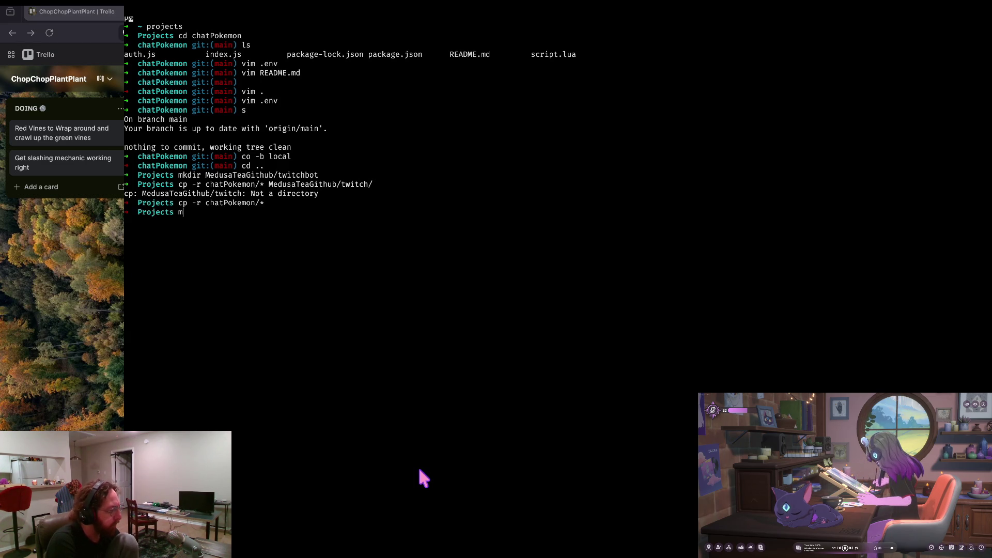
text(kdir)
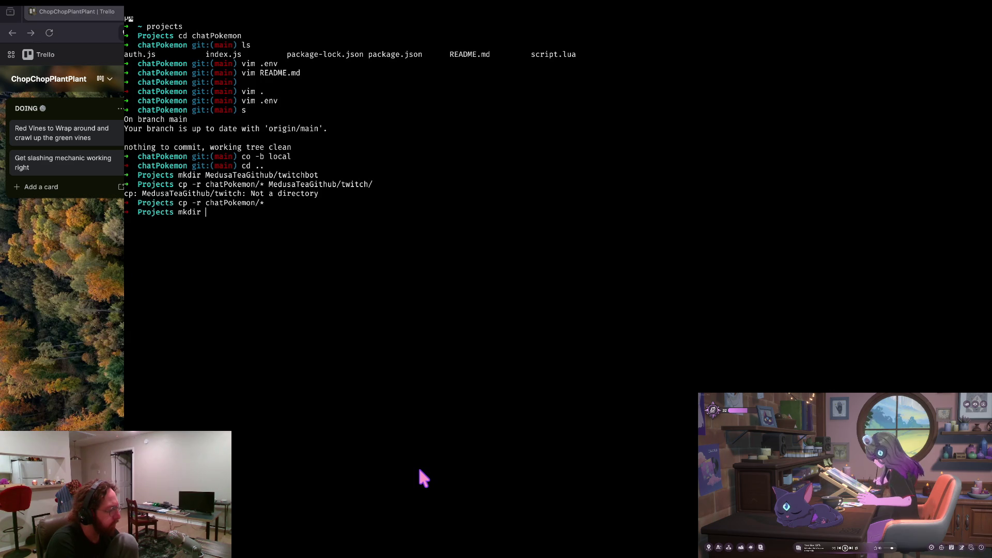
key(ctrl+c)
key(Up)
key(BackSpace)
text(bot/)
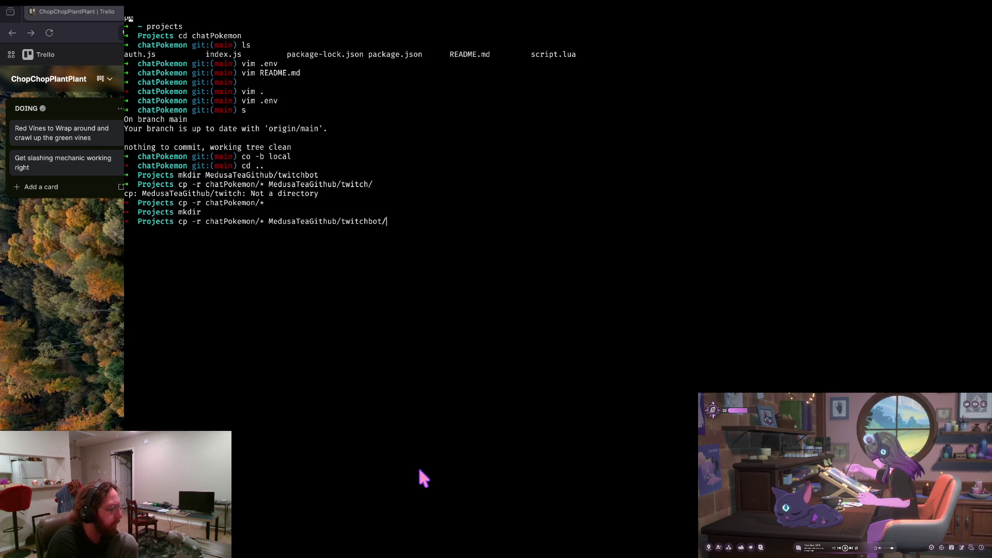
key(Return)
Change directory into MedusaTeaGithub and then into its twitchbot folder.
text(cd MedusaTeaGithub/)
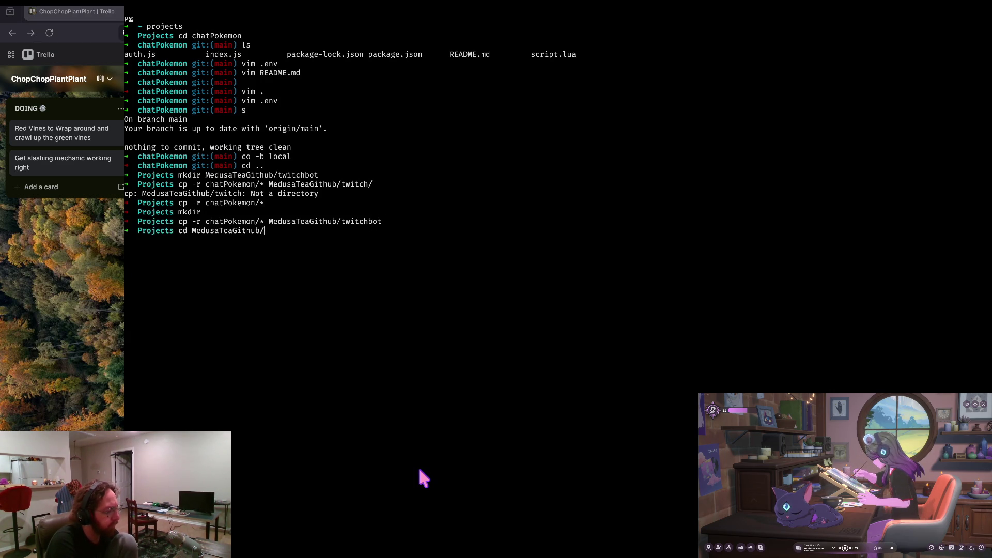
key(Tab)
key(Return)
text(cd twitch)
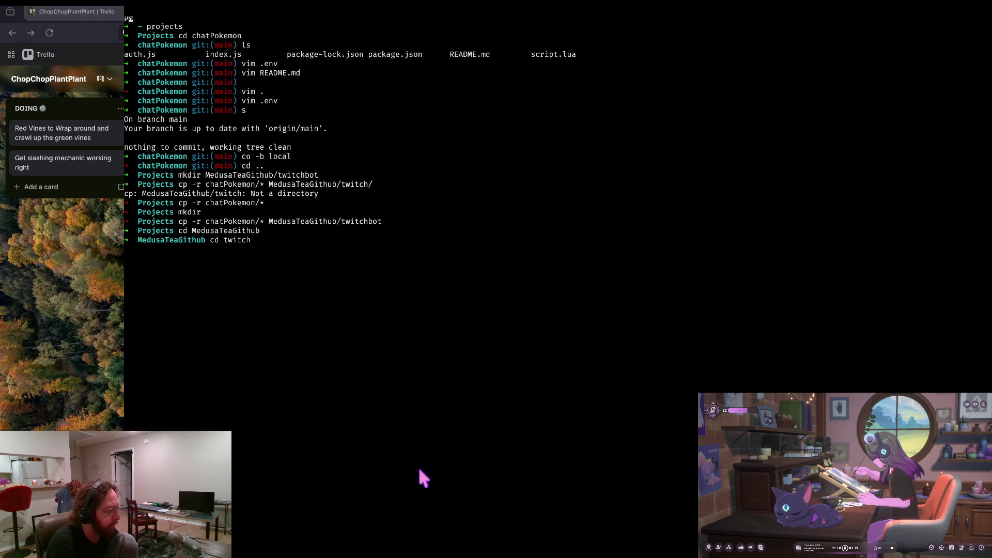
key(Return)
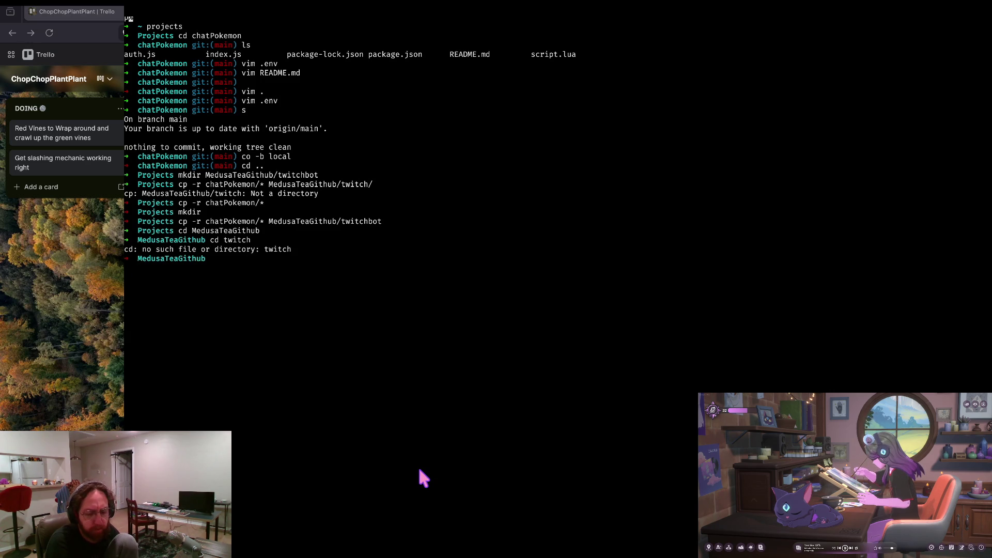
text(cd twitchbo)
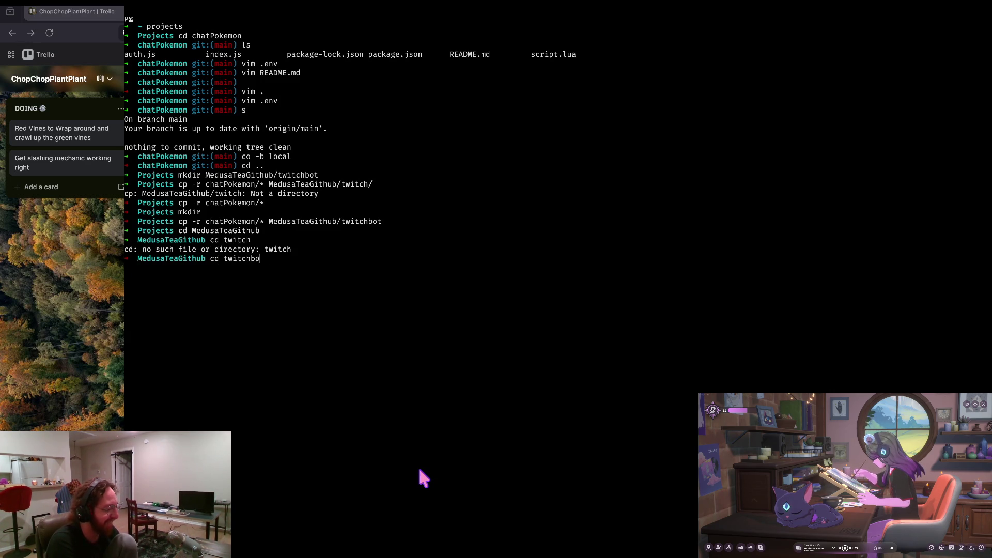
text(t)
key(Return)
List the copied files in twitchbot and run git init there.
text(ls)
key(Return)
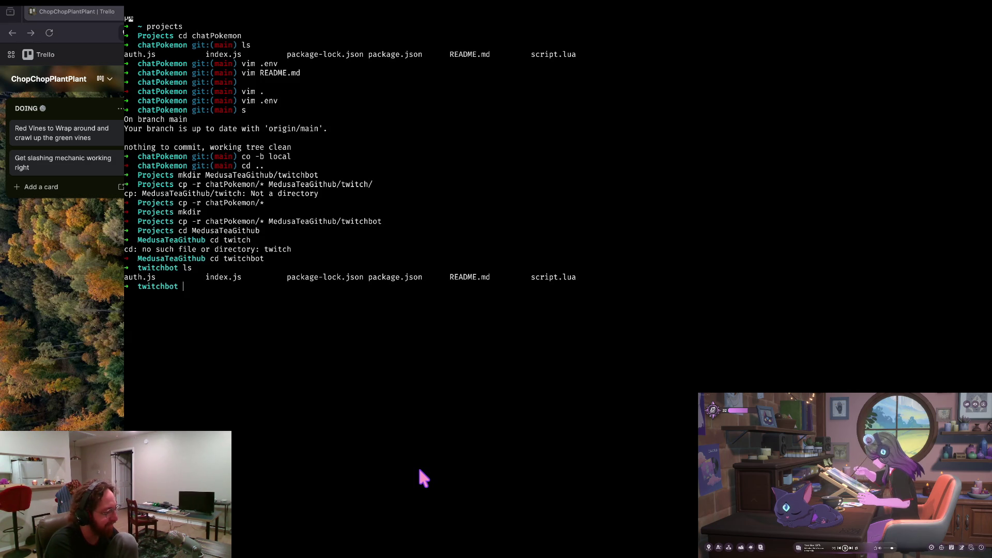
text(ls)
key(Return)
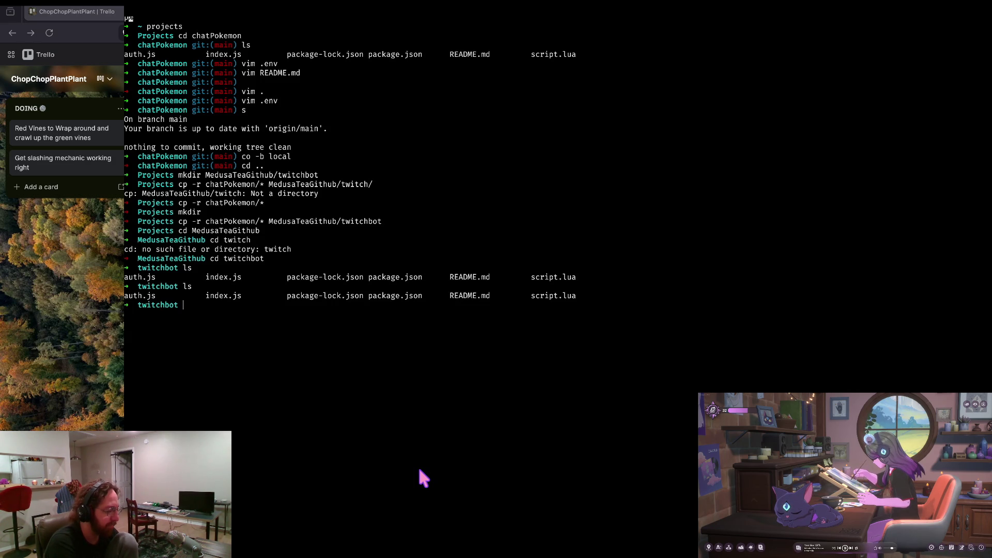
text(git init)
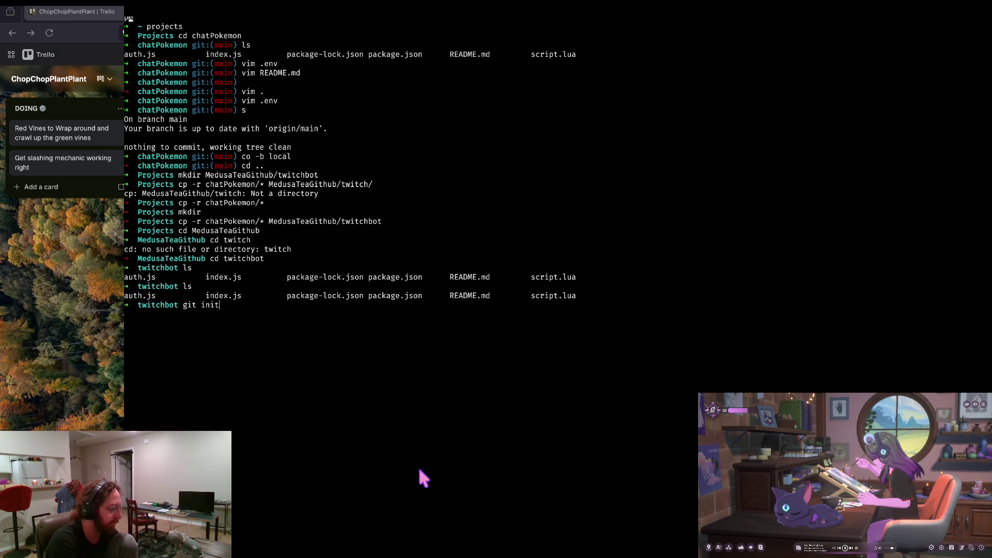
key(Return)
Stage all the copied files, checking git status before and after.
text(s)
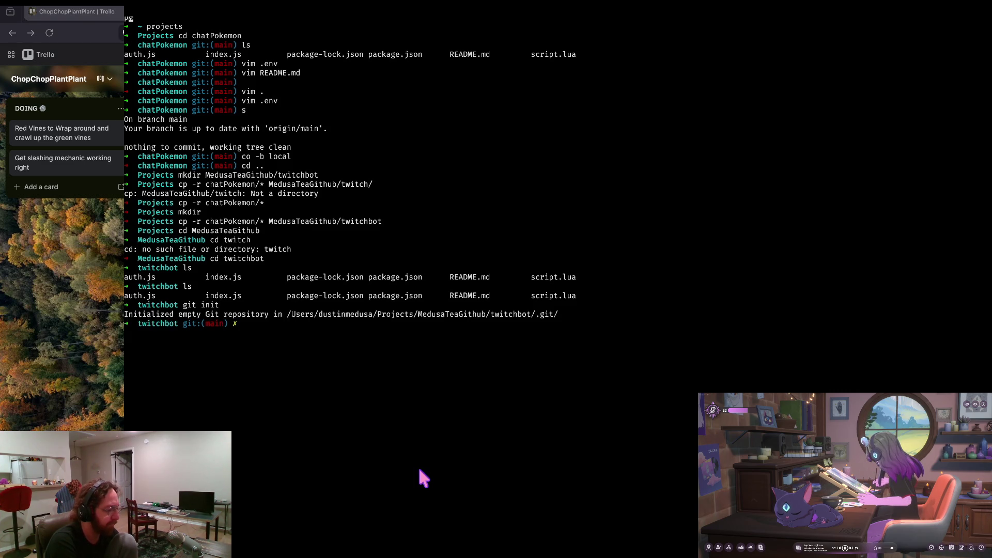
key(Return)
text(a)
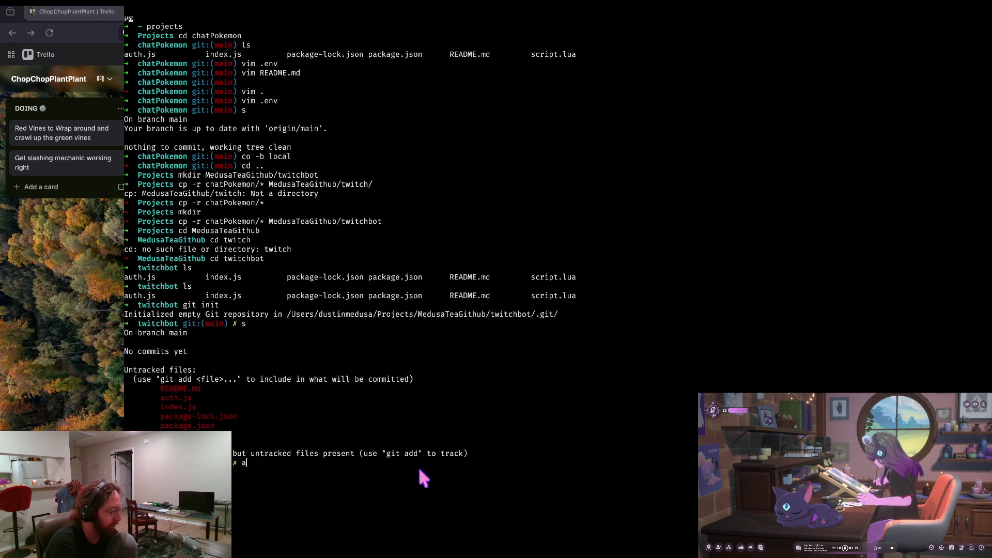
key(Return)
text(s)
key(Return)
Commit the staged files with a message noting the copied chatPokemon code.
text(git commit -)
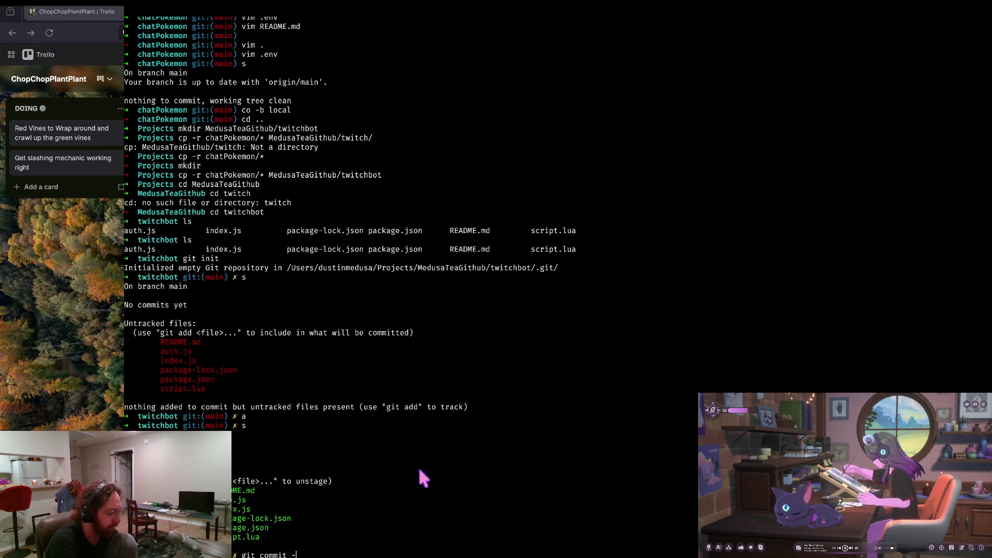
text(m "Git init co)
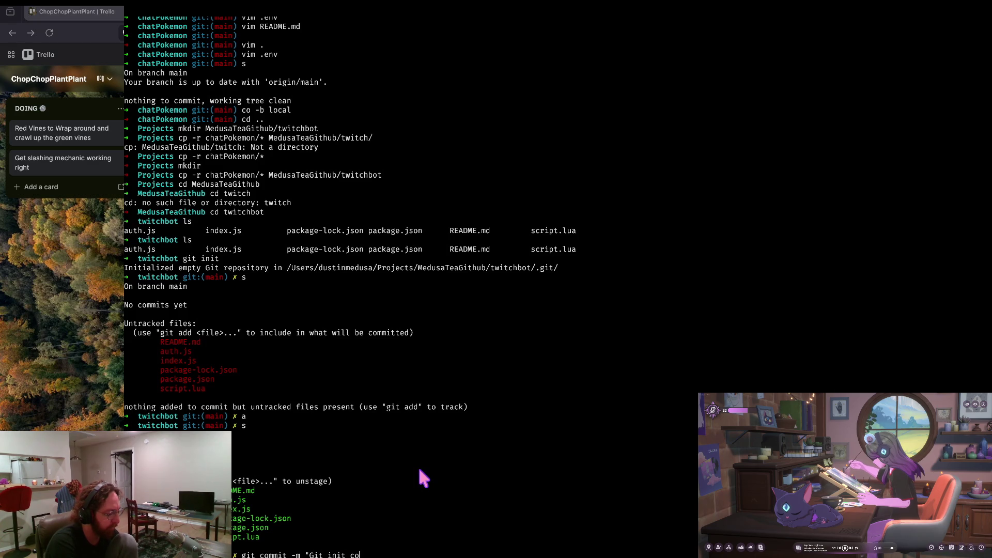
text(pied Fiehra)
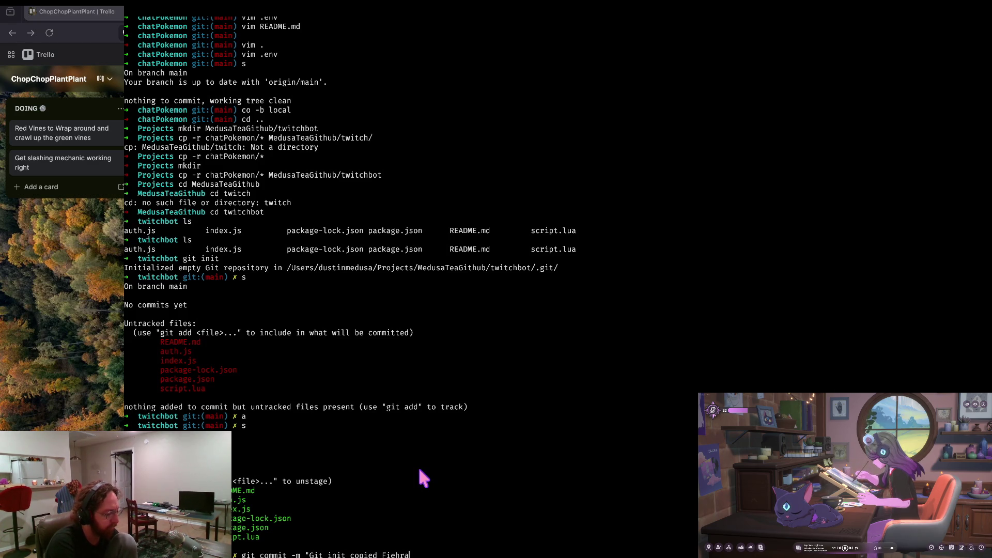
text('s)
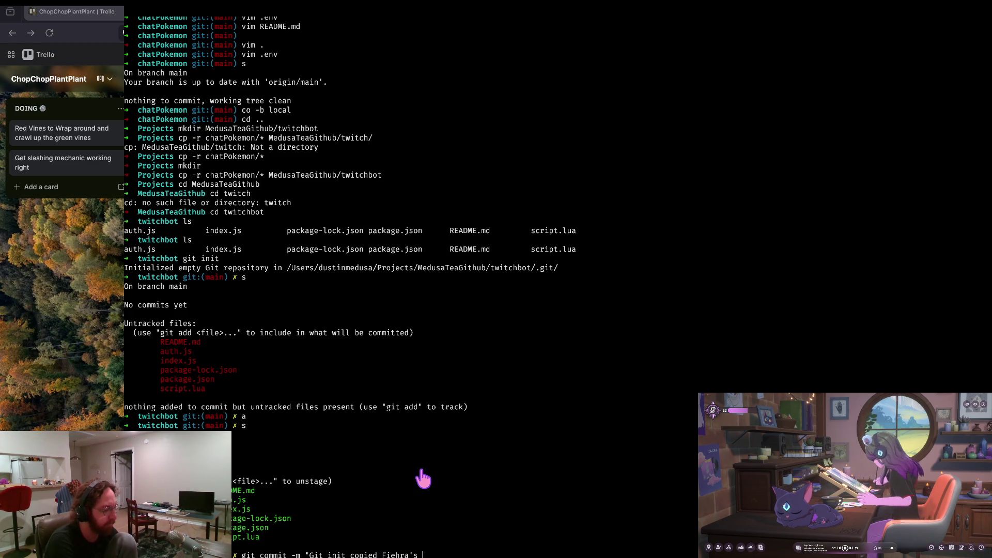
key(super+Tab)
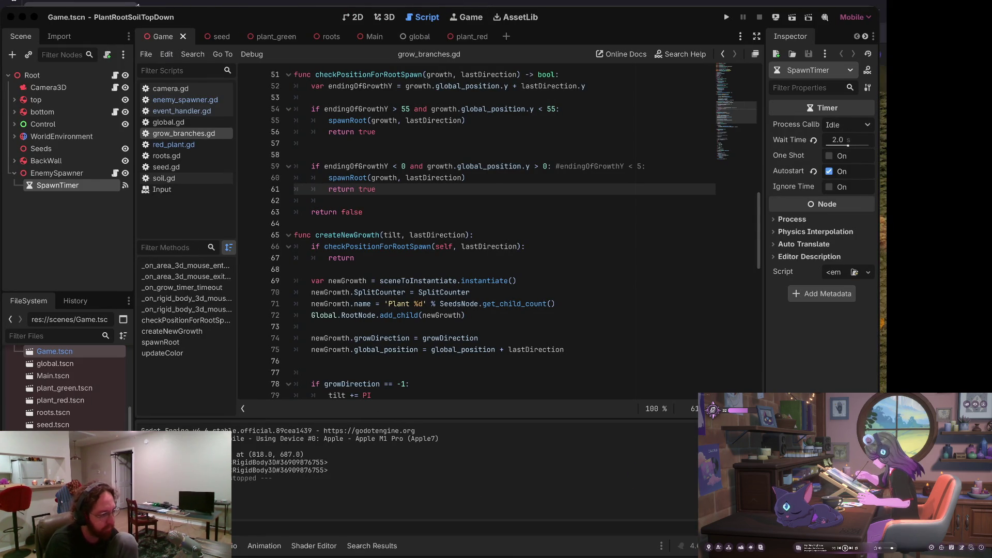
key(super+Tab)
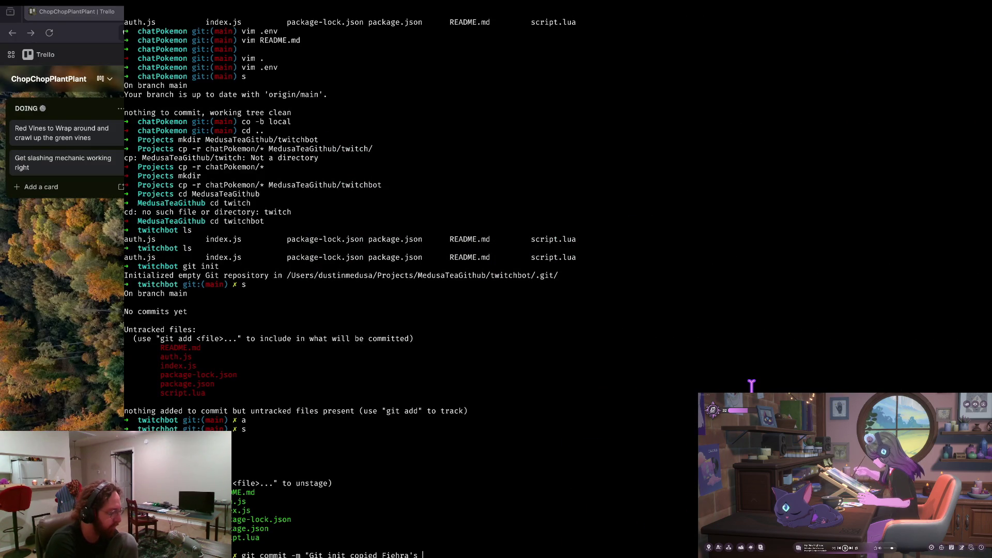
text(c)
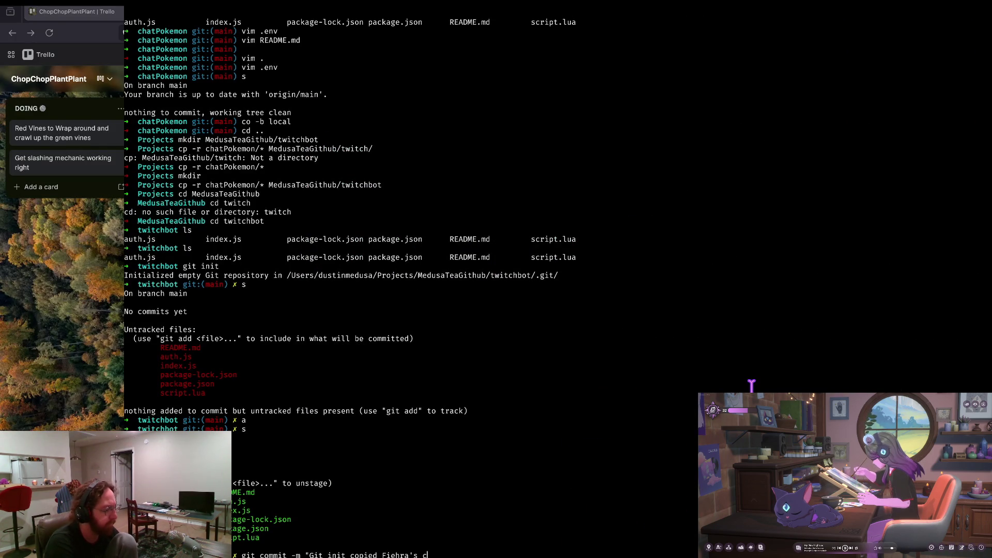
text(hatPokemon code")
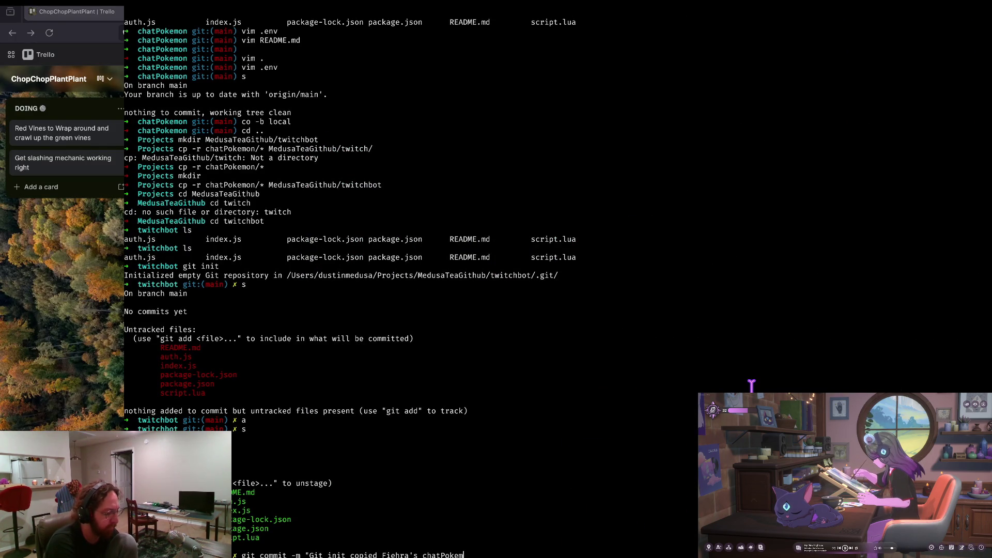
key(Return)
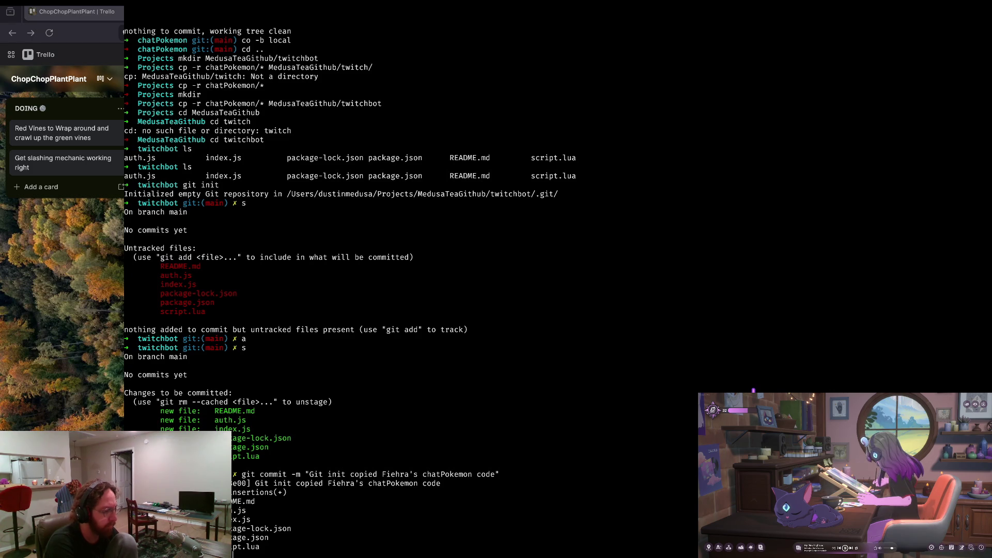
key(ctrl+Right)
key(ctrl+Right)
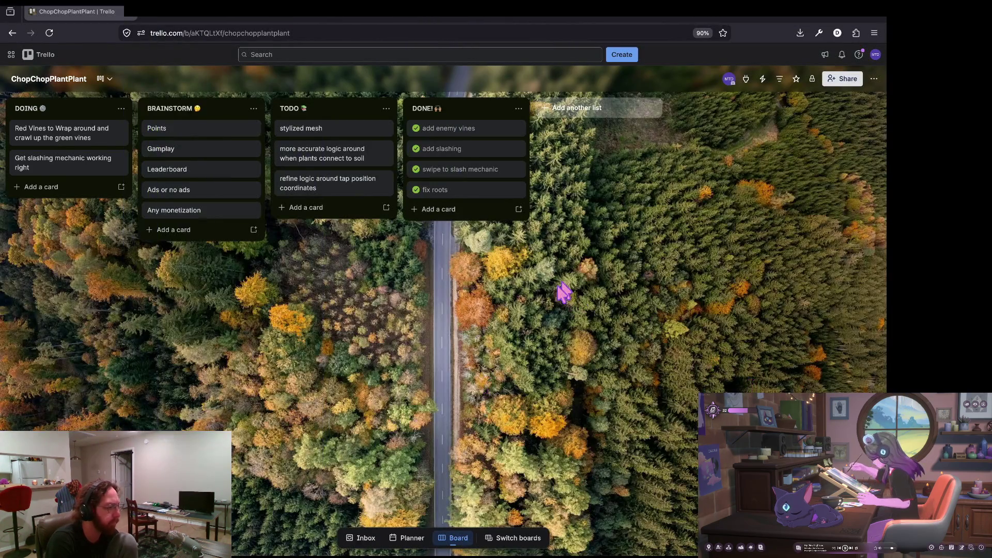
In a new tab, go to the GitHub profile's Repositories list and choose New.
double_click(235, 15)
text(git)
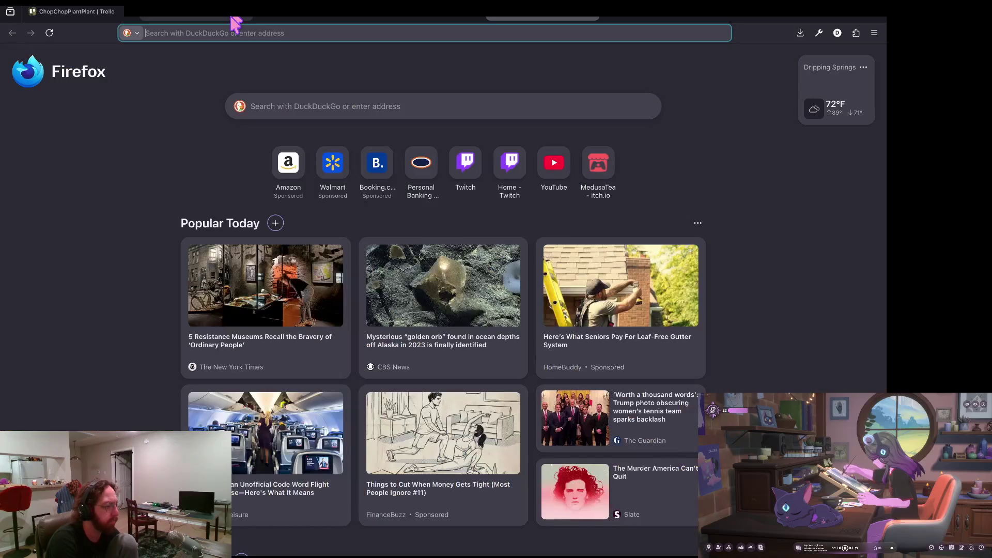
text(hub.com/M)
key(Return)
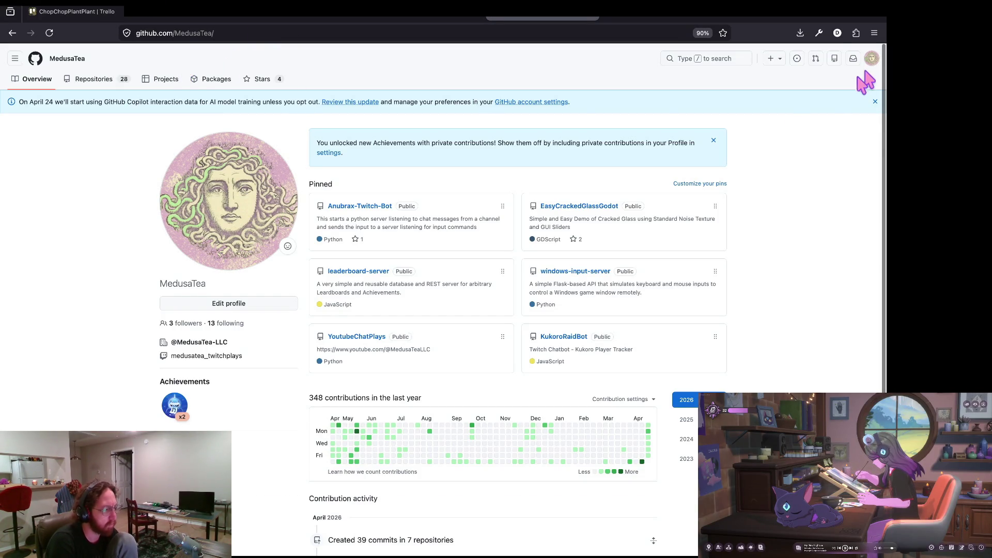
click(103, 82)
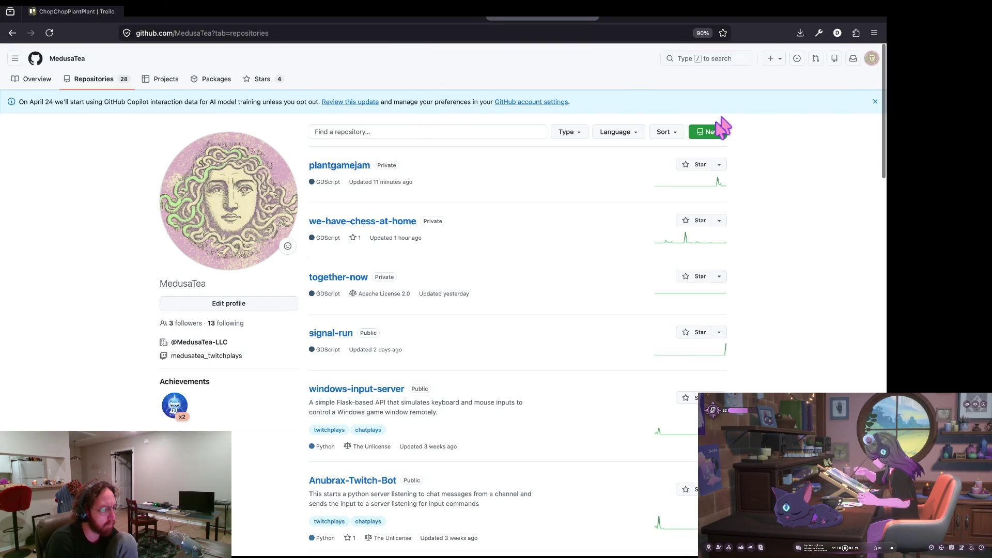
click(695, 133)
Name the repository twitcheventlistener, keep visibility Public, and create it.
click(406, 188)
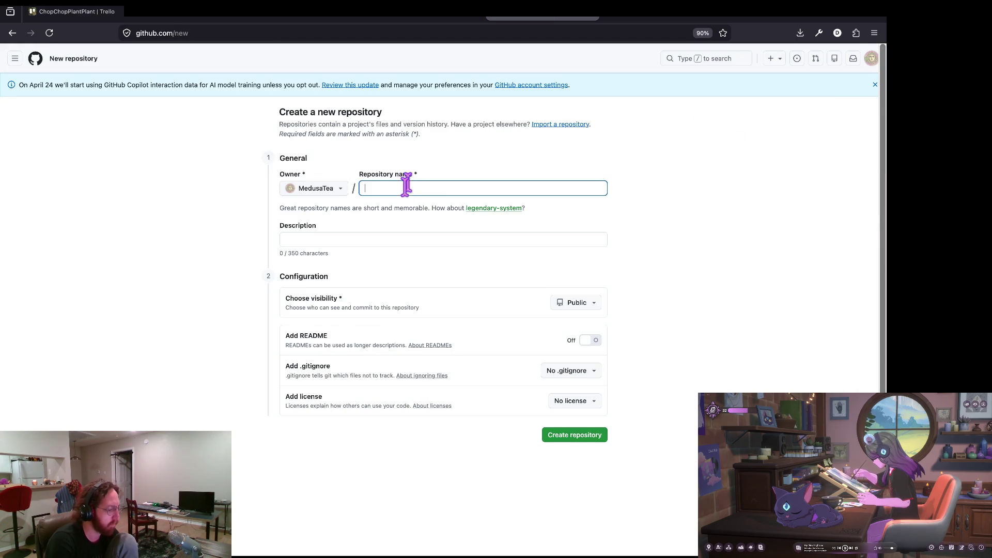
text(twi)
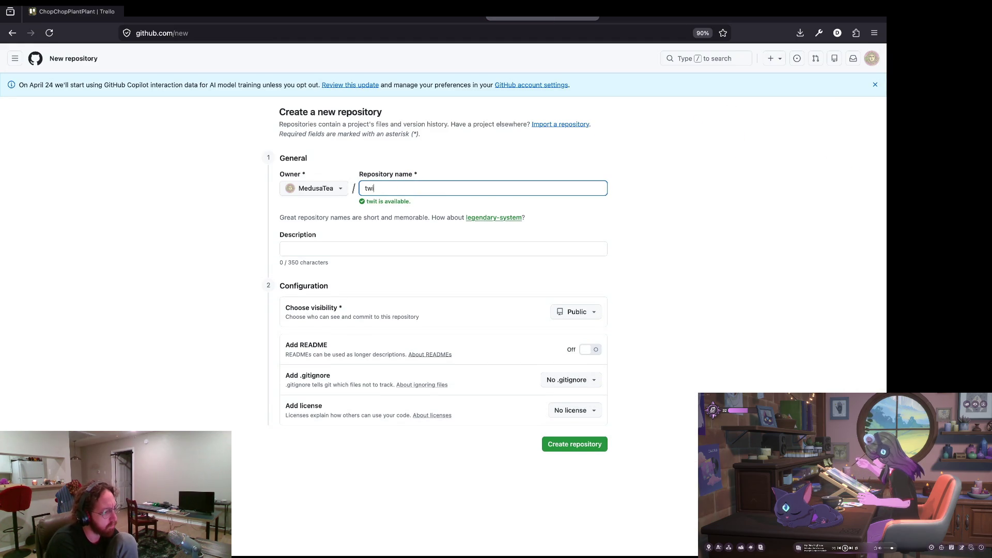
text(tchli)
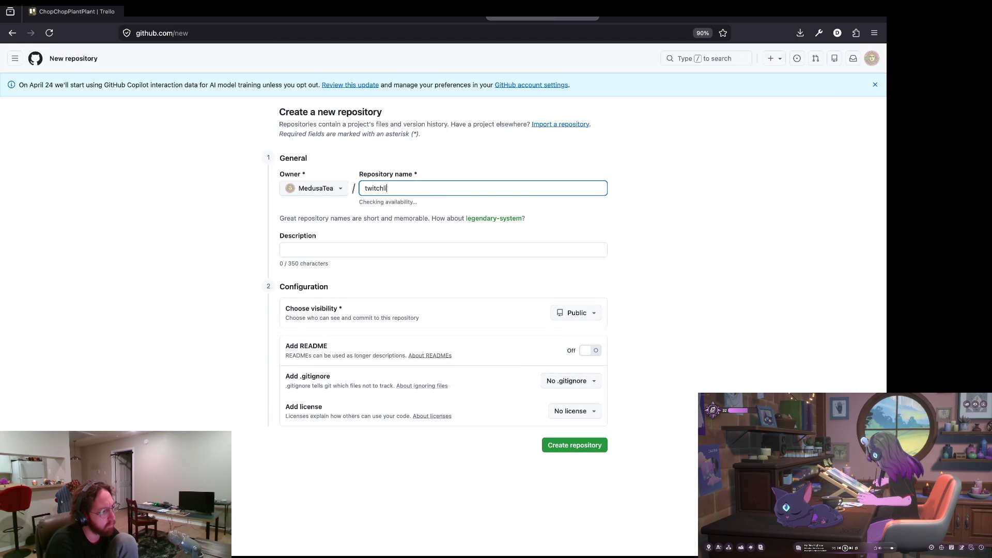
key(BackSpace)
key(BackSpace)
text(event)
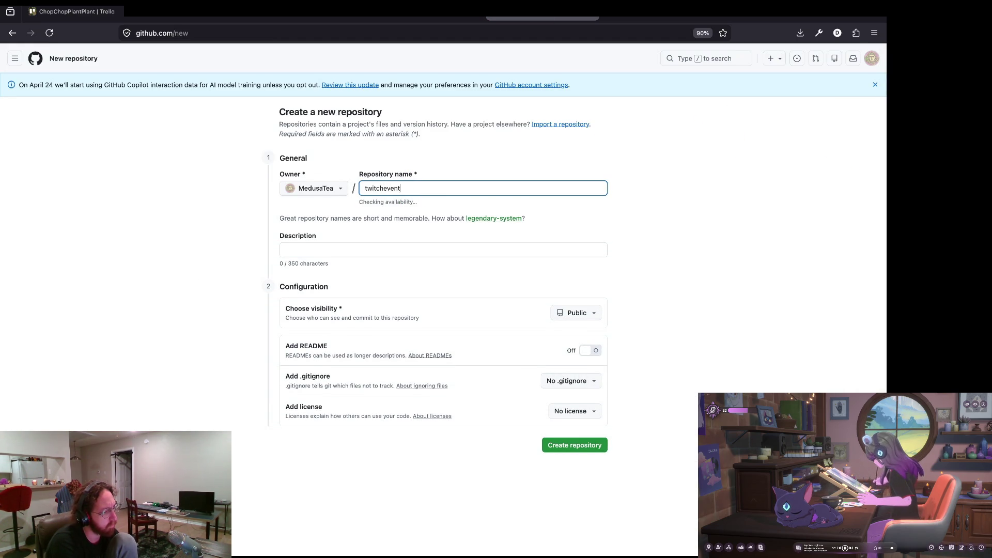
text(listener)
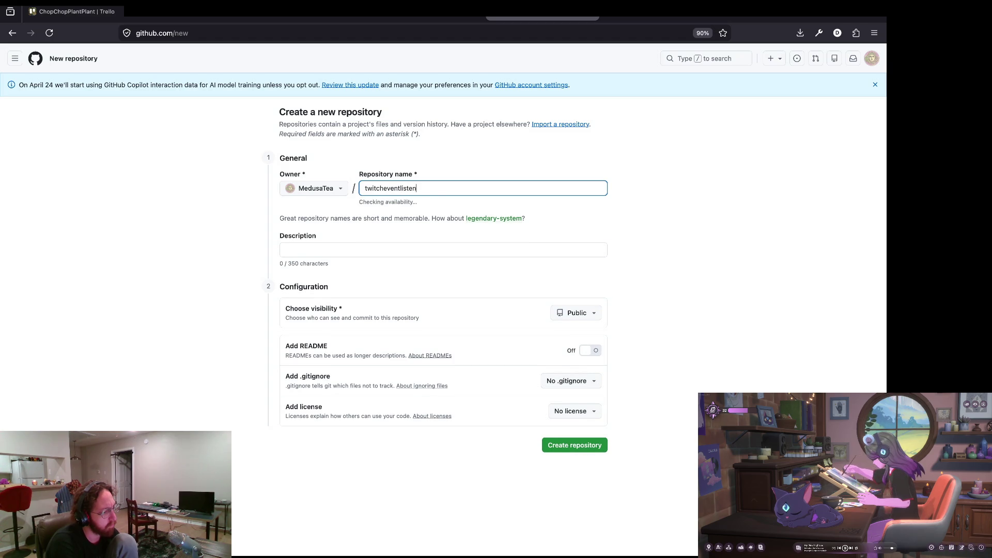
click(579, 312)
click(687, 321)
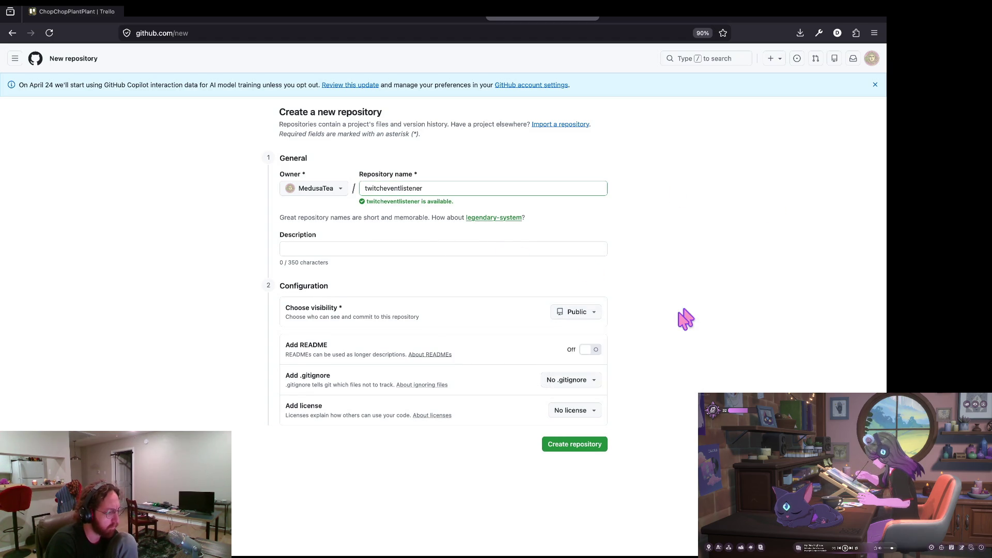
scroll(476, 348, down, 3)
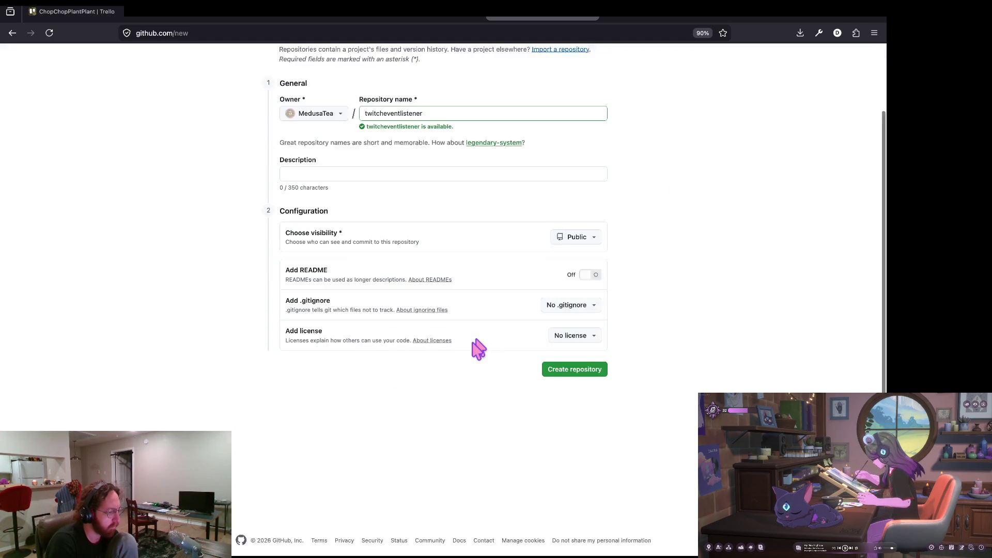
click(573, 362)
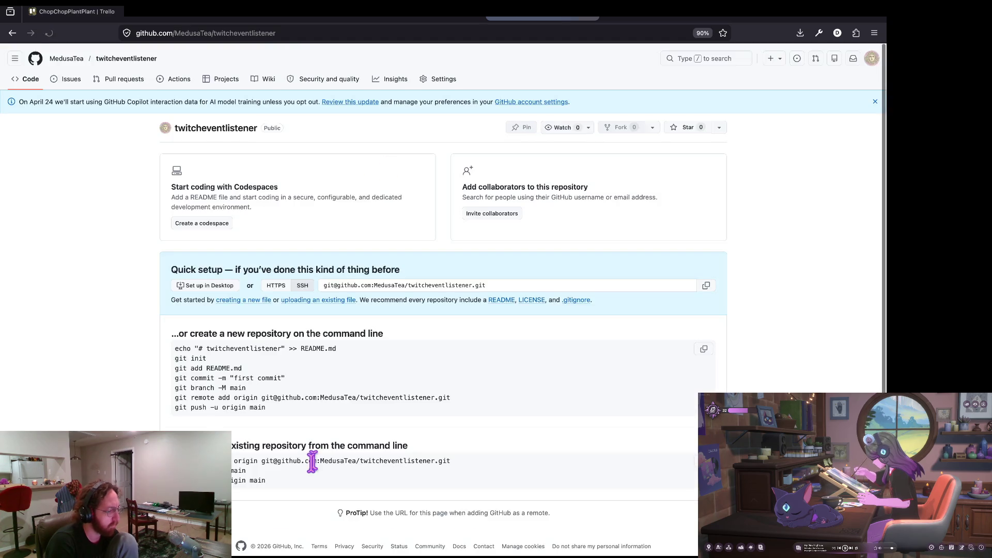
Select the 'git remote add origin …twitcheventlistener.git' line in Quick setup, then go back to the terminal.
scroll(300, 462, down, 1)
triple_click(196, 465)
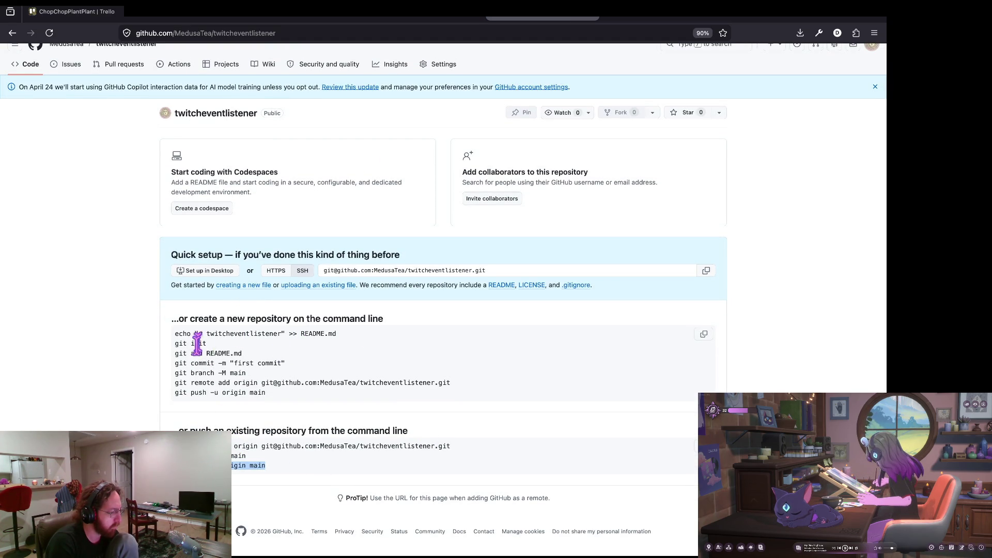
click(228, 374)
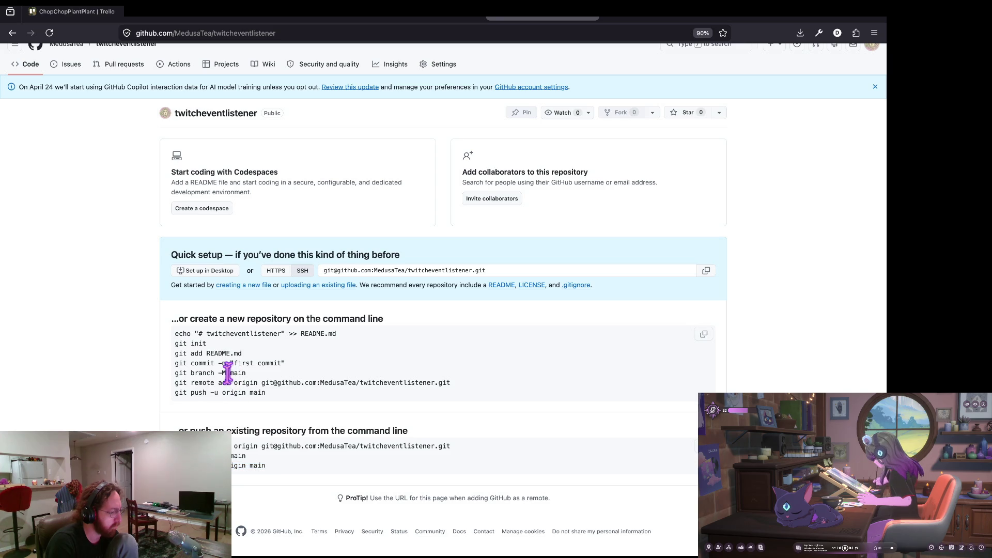
triple_click(212, 383)
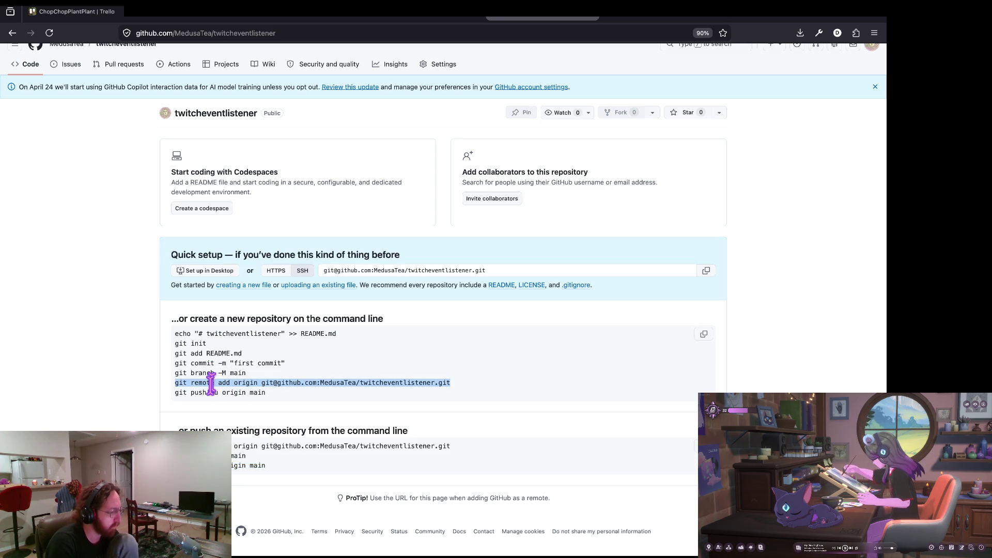
key(super+Tab)
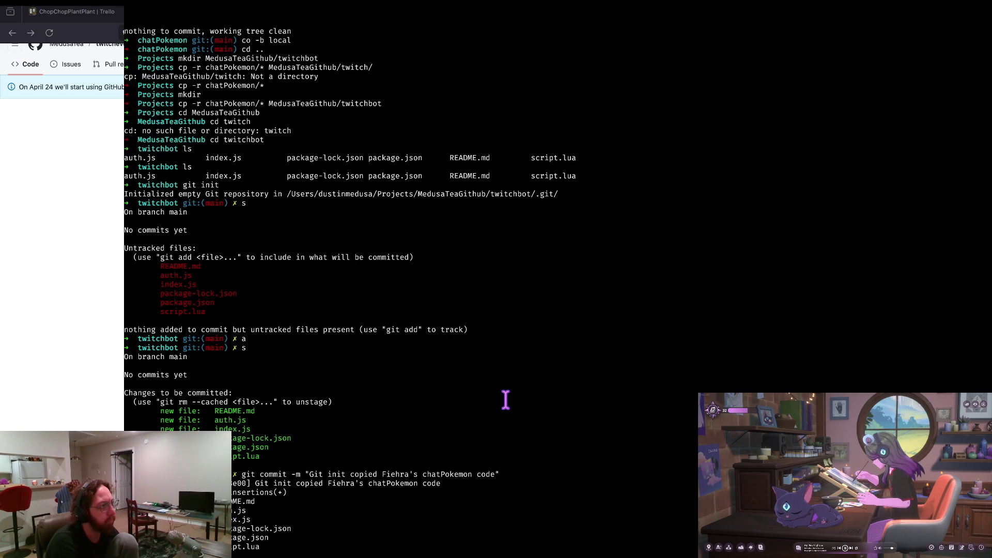
text(vim .git/config)
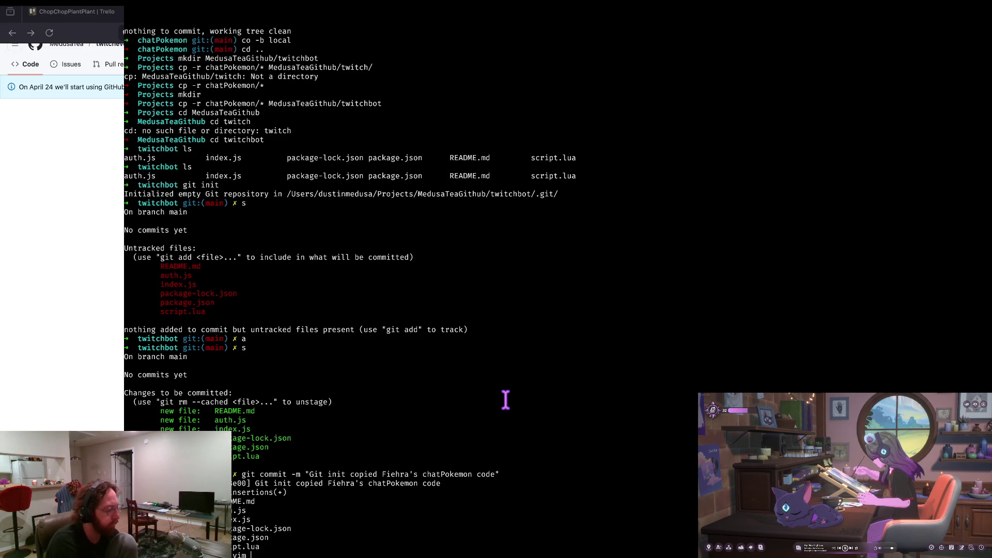
key(Return)
key(j)
key(j)
key(j)
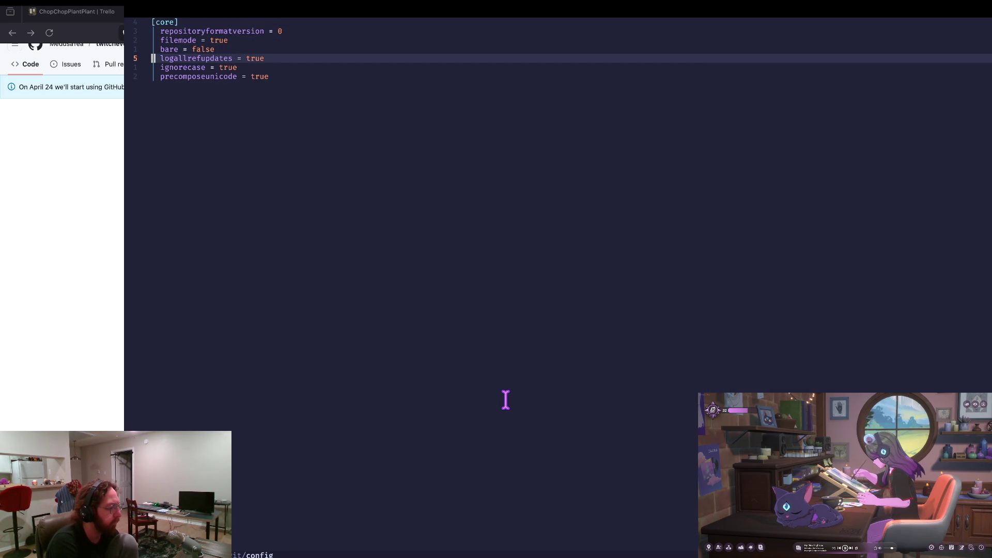
key(j)
key(k)
key(k)
key(k)
text(k:q)
key(Return)
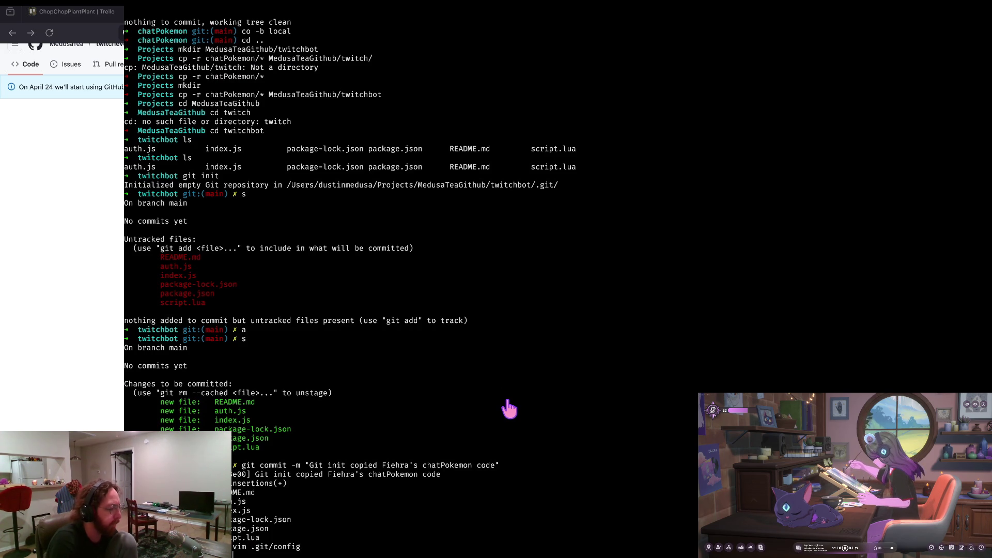
key(super+Tab)
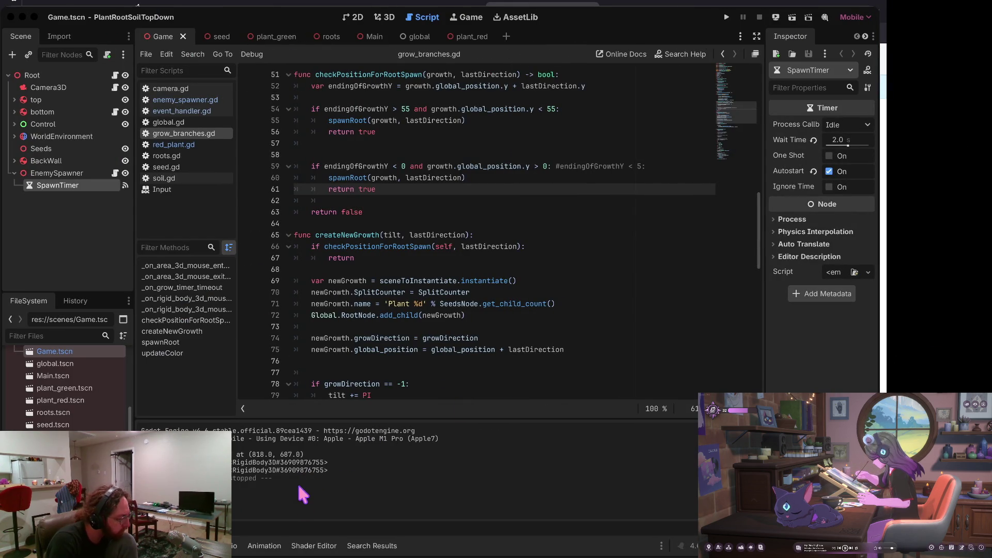
Switch from the Godot editor to the twitcheventlistener quick setup page in the browser.
key(super+Tab)
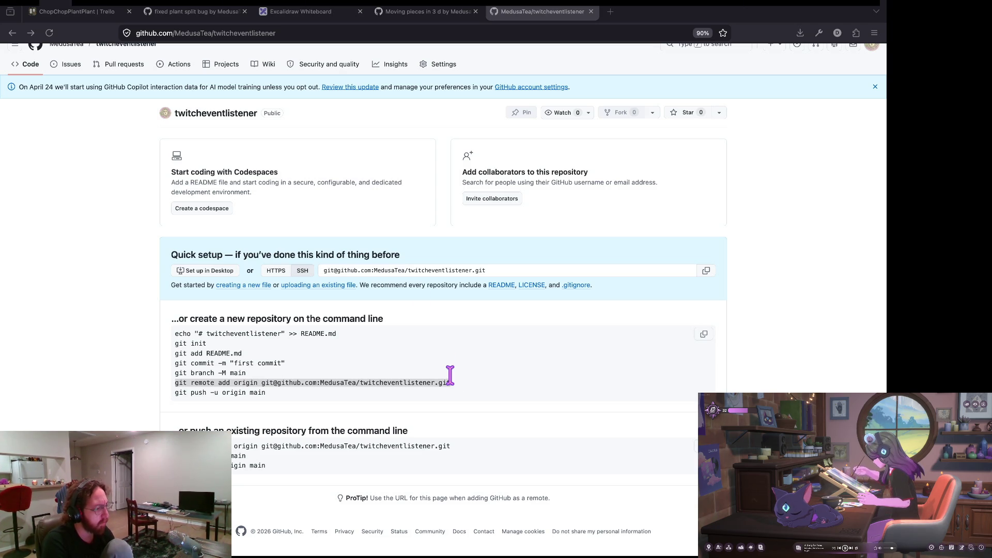
Copy the repository name and the 'git remote add origin' command over to the terminal.
key(alt+Tab)
double_click(460, 273)
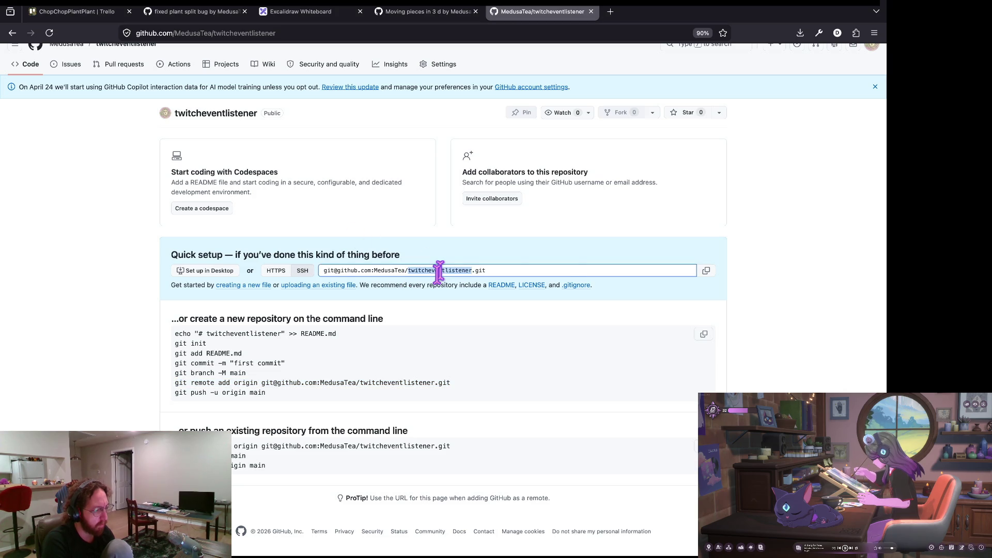
key(alt+Tab)
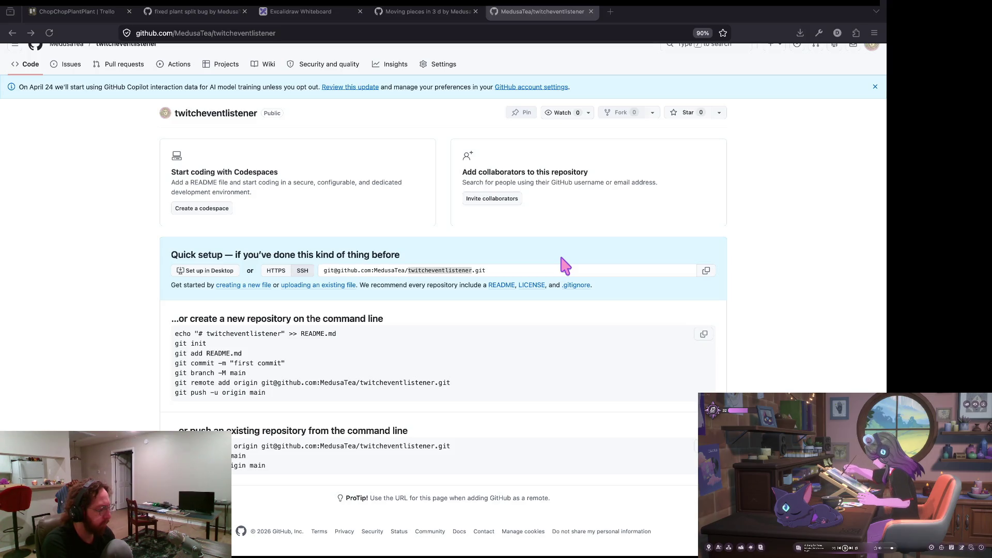
key(alt+Tab)
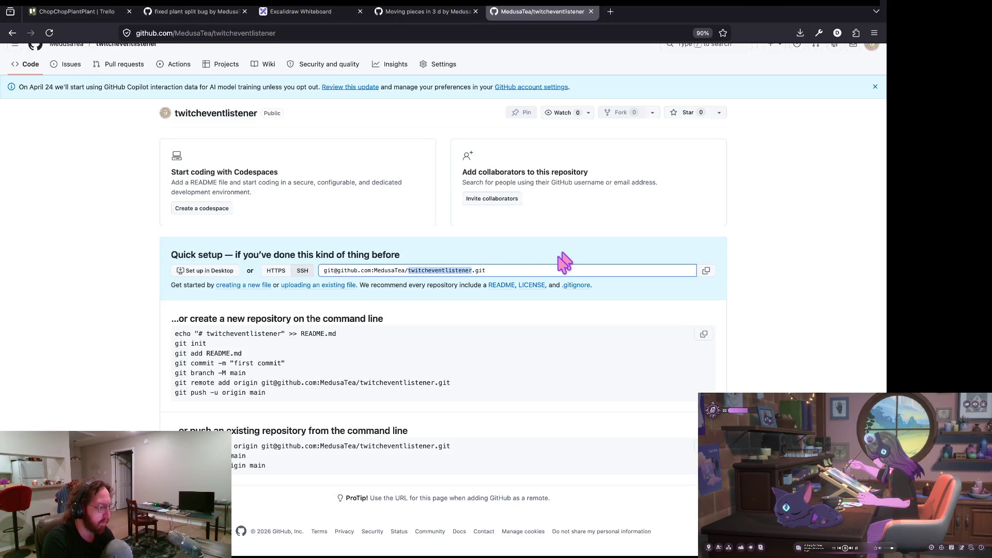
triple_click(209, 383)
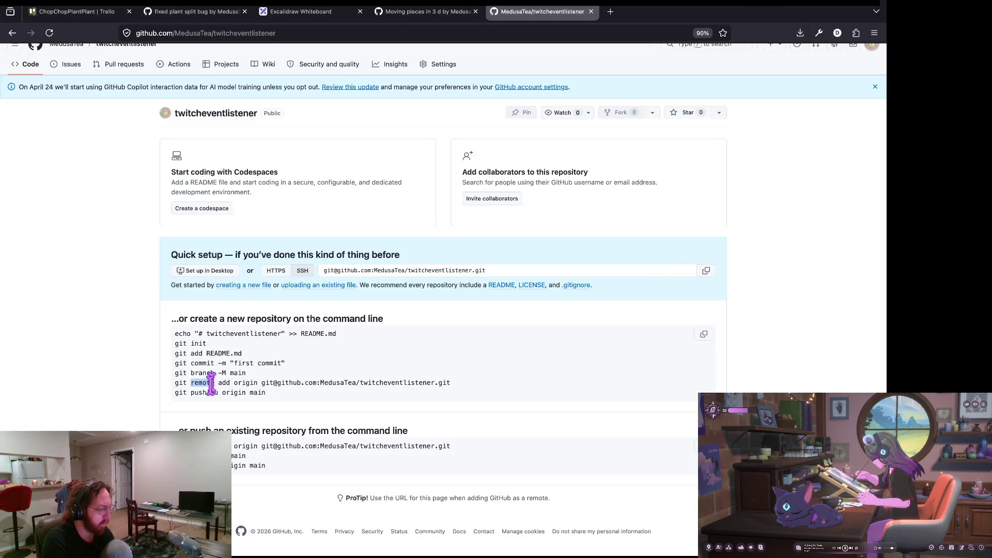
key(alt+Tab)
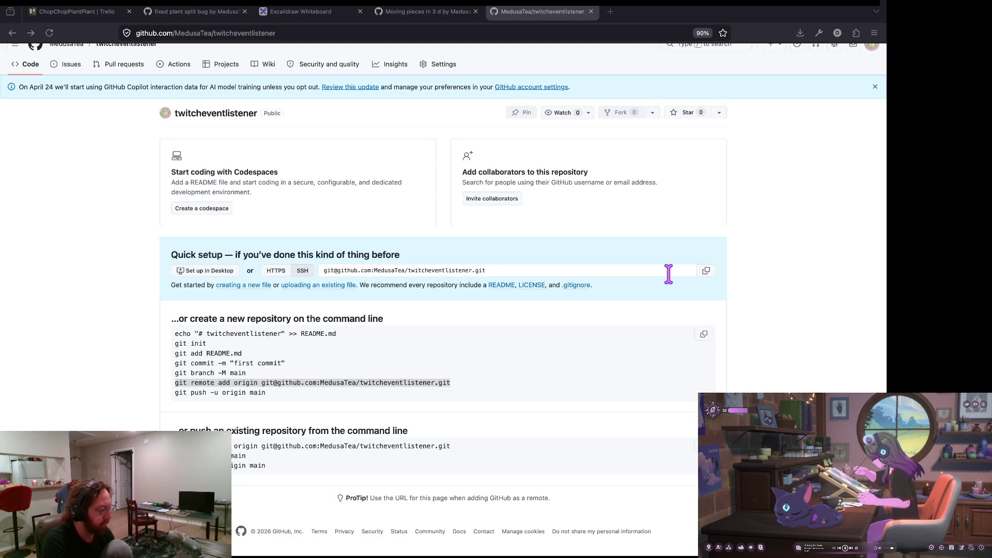
Copy the 'git push -u origin main' command, then reload the repository page.
key(alt+Tab)
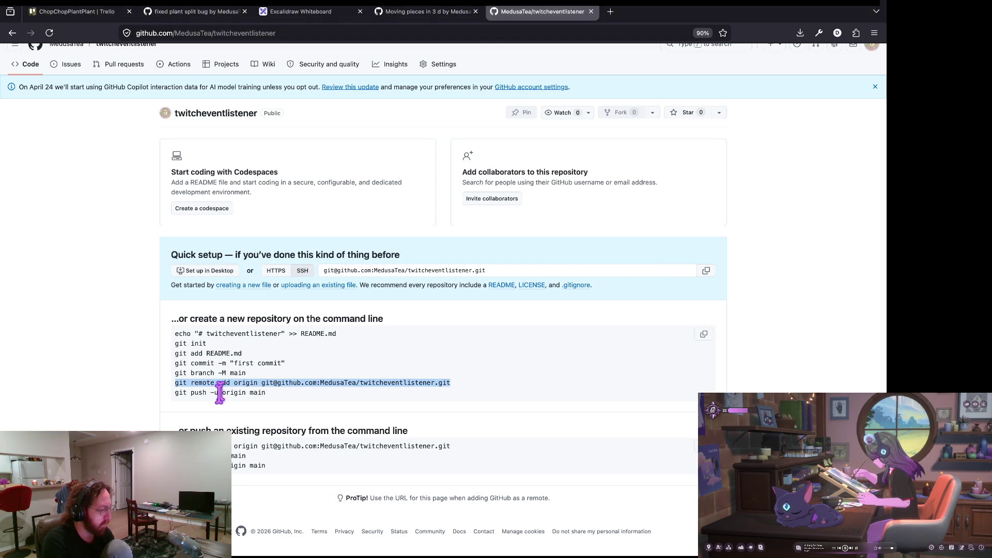
triple_click(250, 392)
key(alt+Tab)
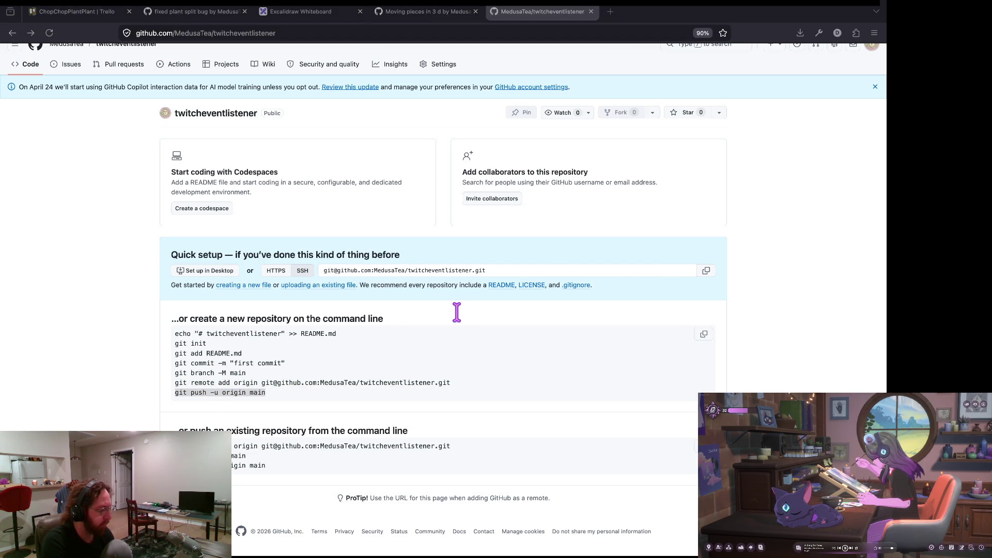
key(alt+Tab)
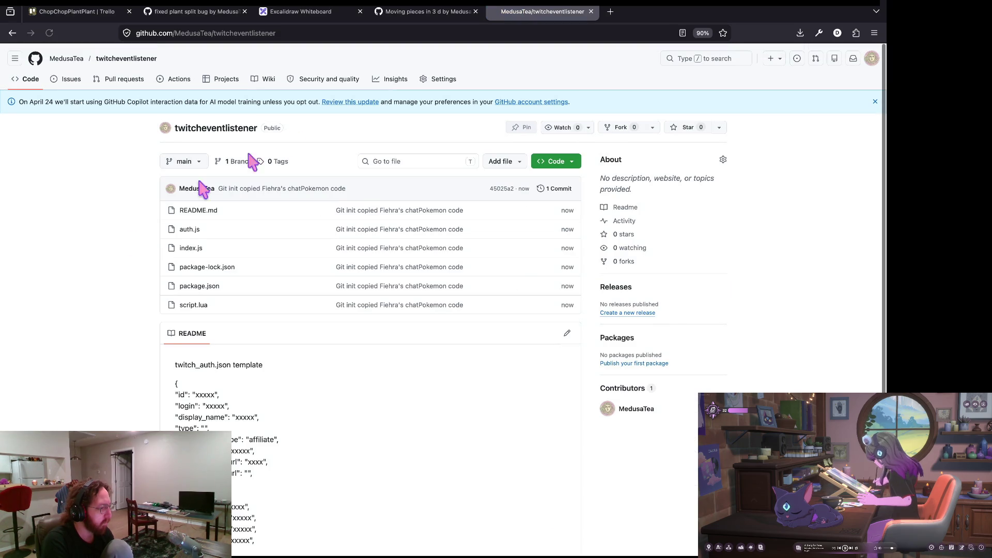
Review the single commit and the README, then switch to the 'Moving pieces in 3 d' pull request.
click(560, 189)
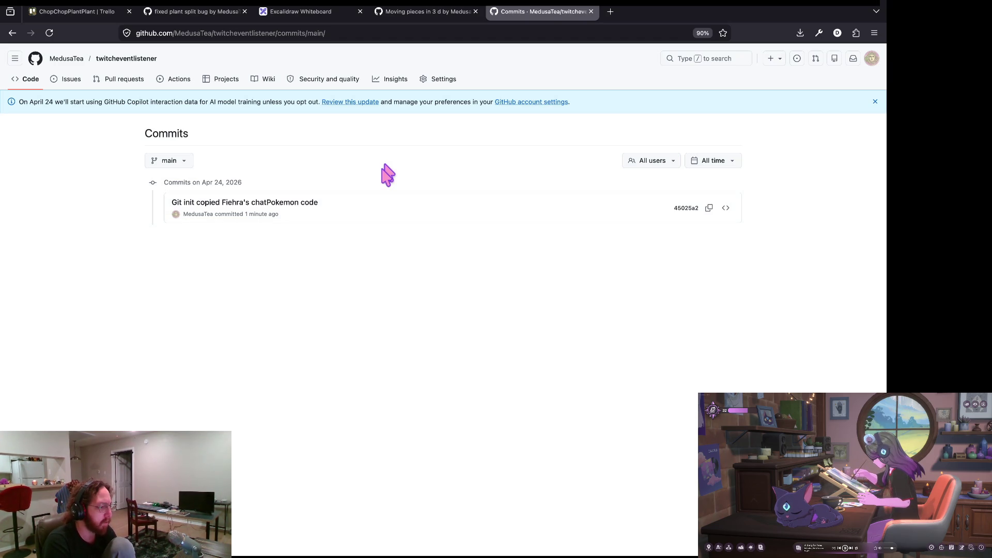
key(alt+Left)
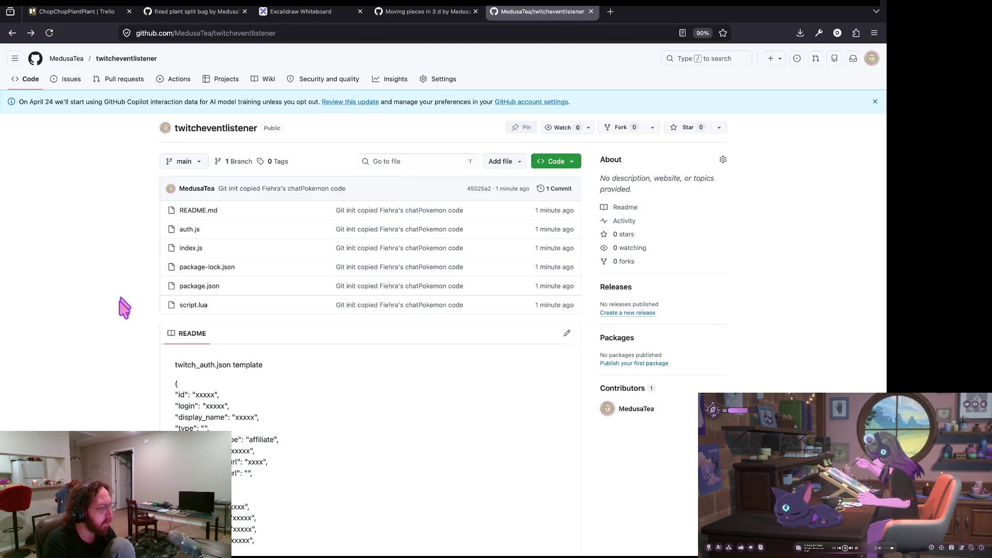
scroll(111, 380, down, 1)
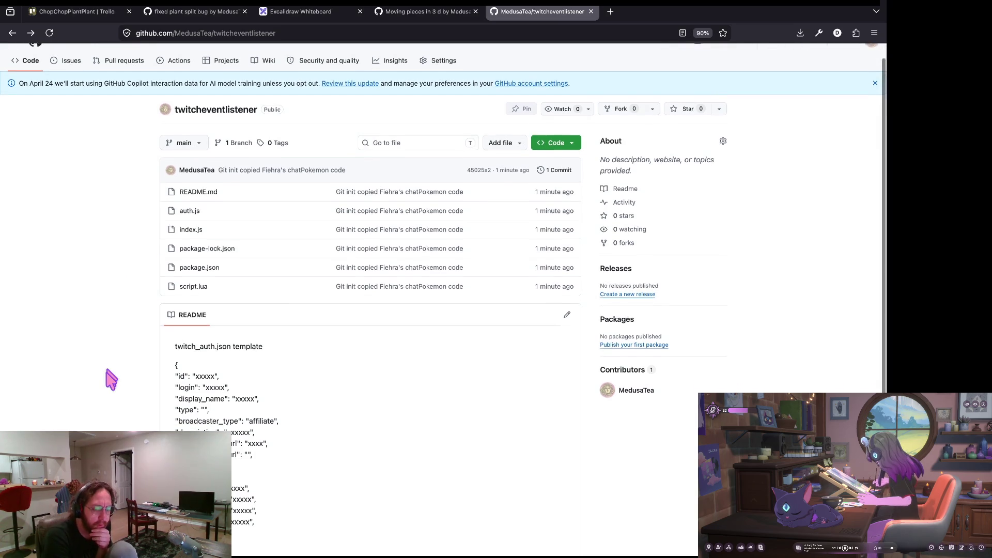
scroll(111, 379, down, 1)
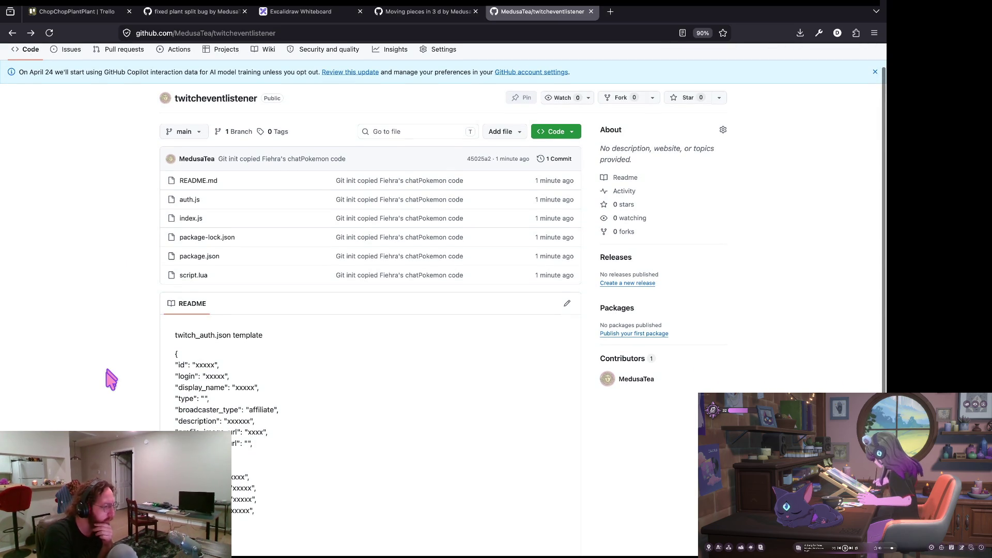
scroll(111, 379, down, 2)
scroll(111, 380, down, 3)
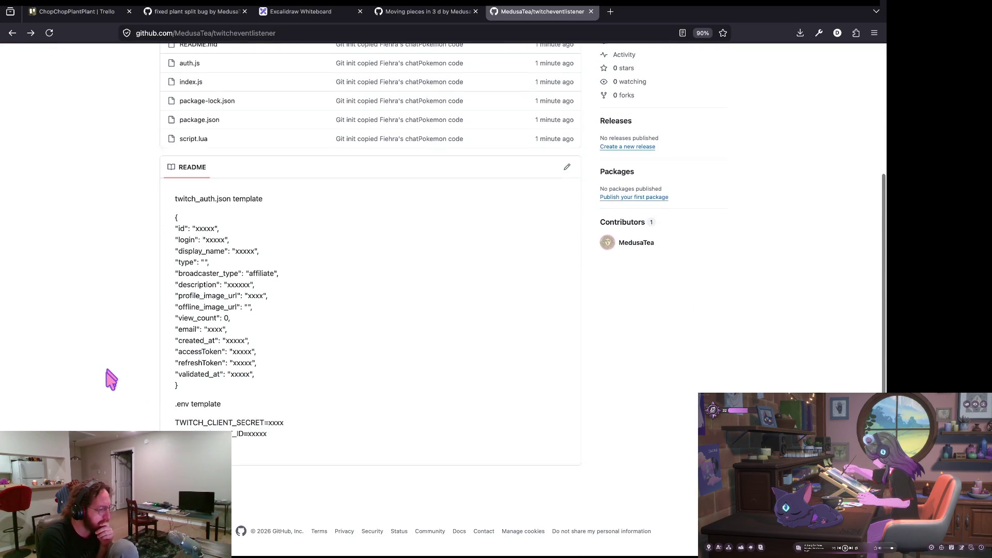
scroll(111, 380, up, 7)
scroll(111, 380, down, 1)
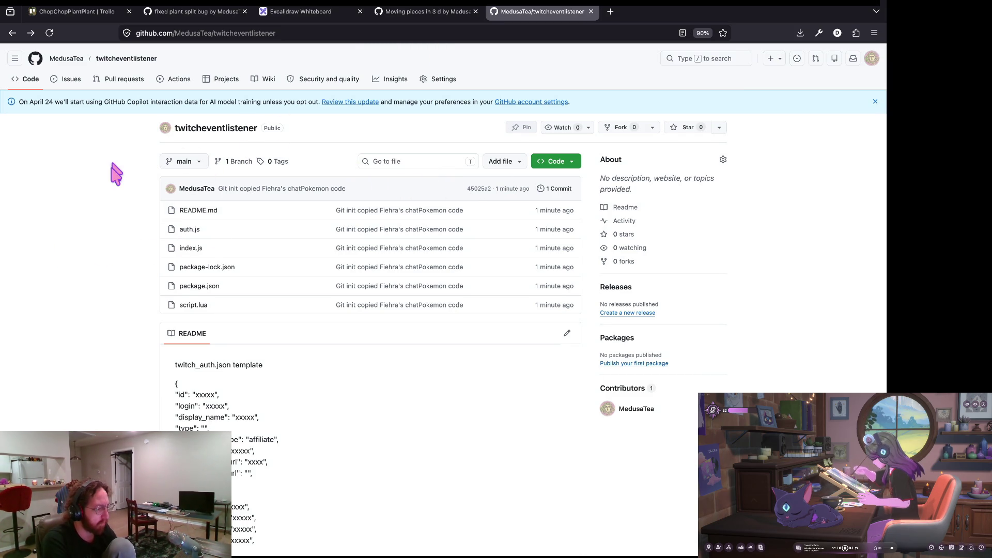
key(ctrl+shift+Tab)
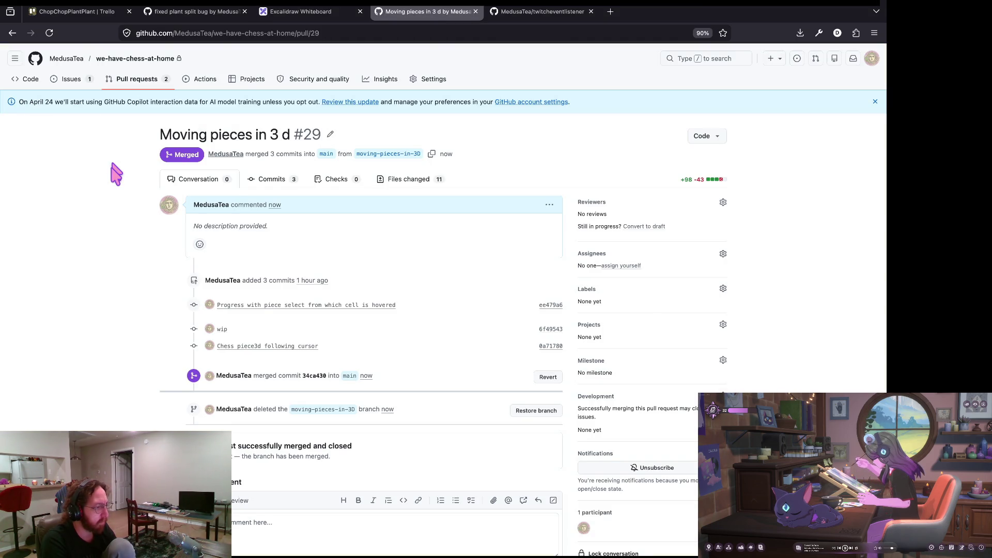
Close the pull request and select the .env template lines in the twitcheventlistener README.
key(ctrl+w)
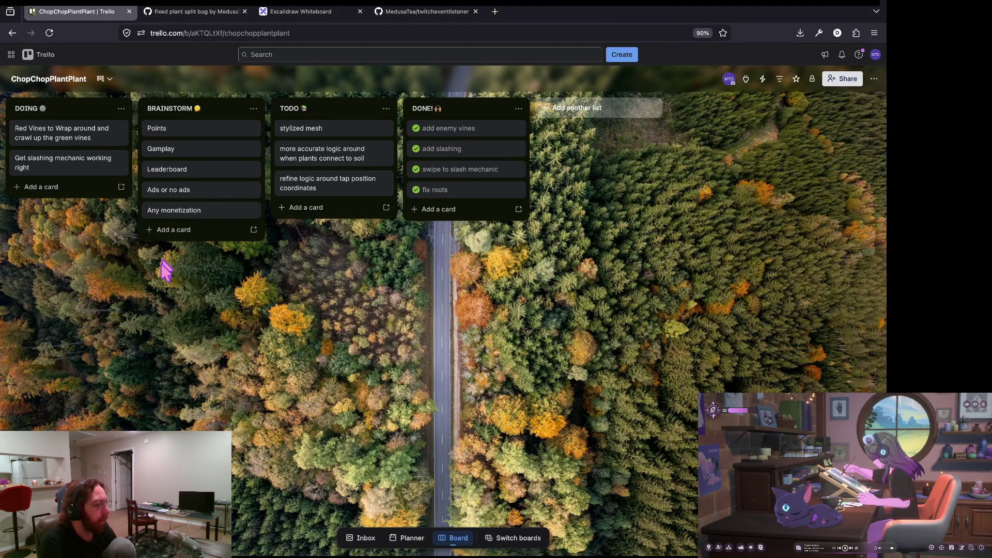
key(ctrl+4)
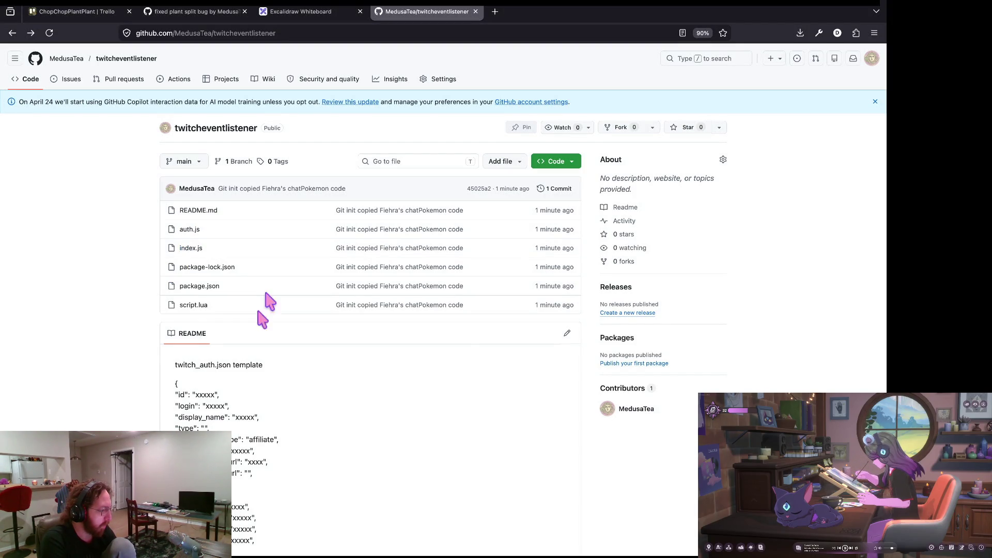
scroll(243, 279, down, 5)
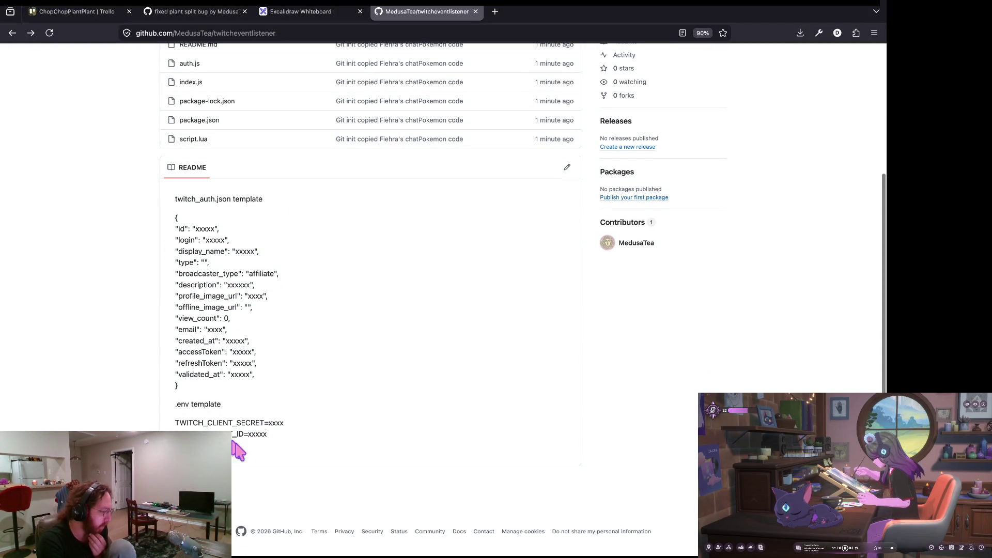
drag(233, 444, 155, 418)
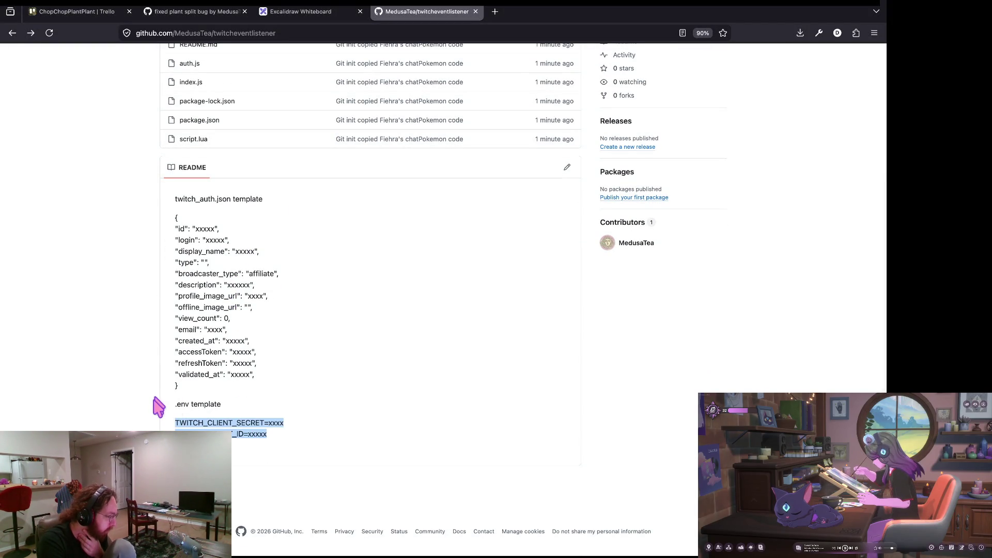
triple_click(227, 423)
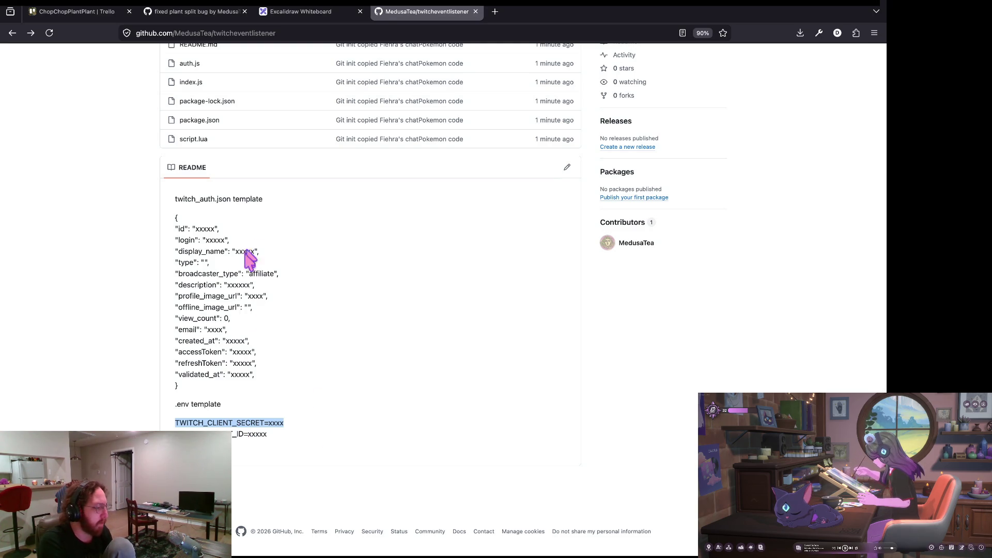
Reload the repository page, then switch to the ChopChopPlantPlant Trello board.
key(ctrl+r)
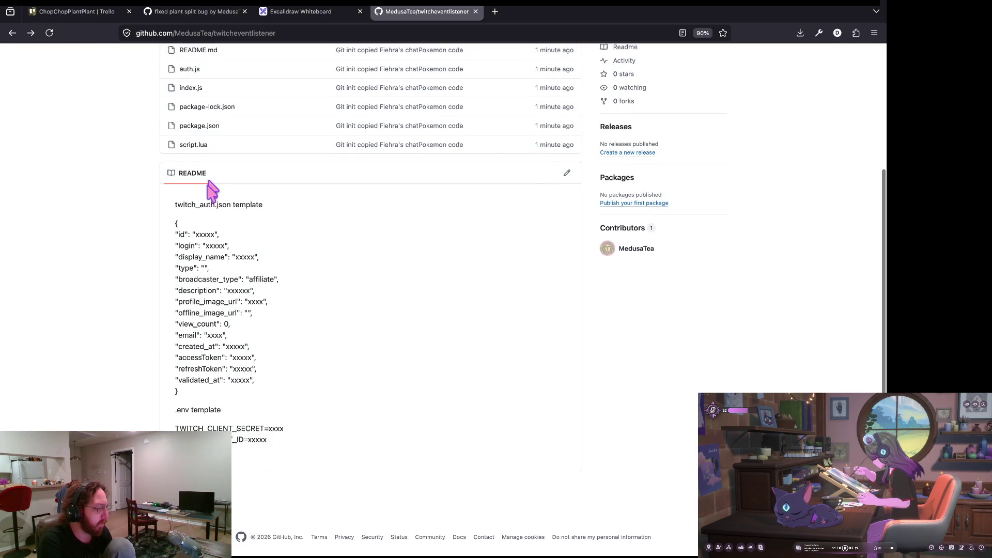
scroll(213, 191, up, 3)
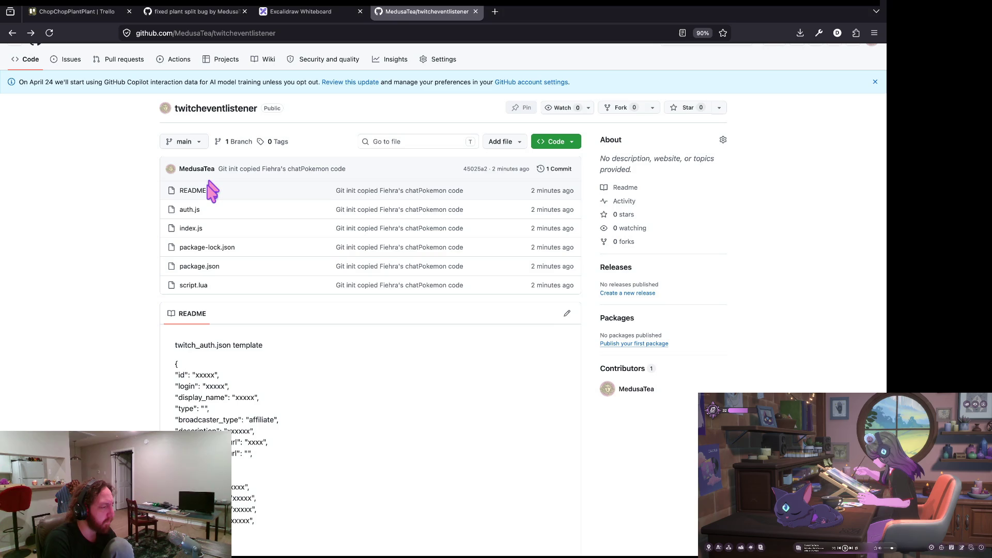
key(ctrl+1)
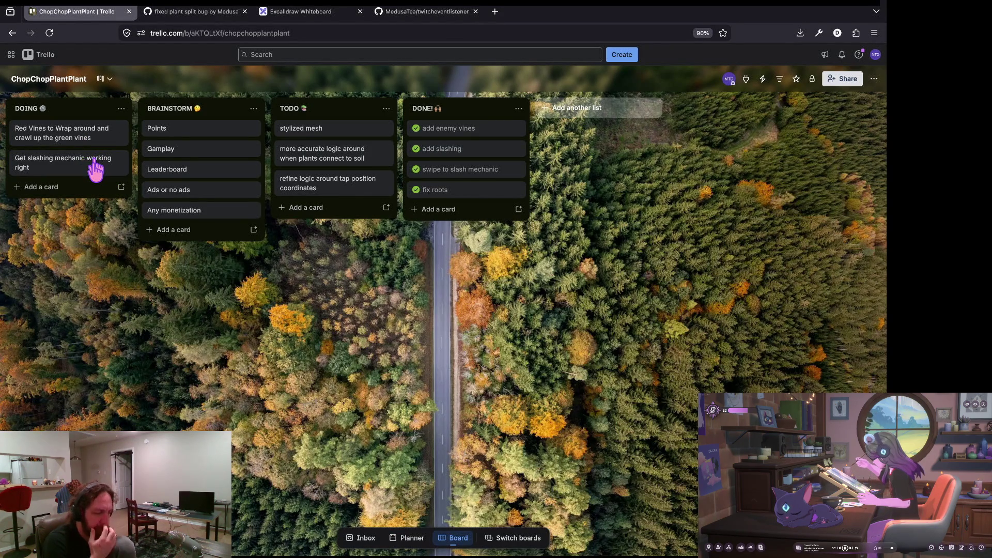
Run 's' in the terminal to verify twitchbot's working tree is clean, then switch to the chop-chop tmux window.
key(super+Tab)
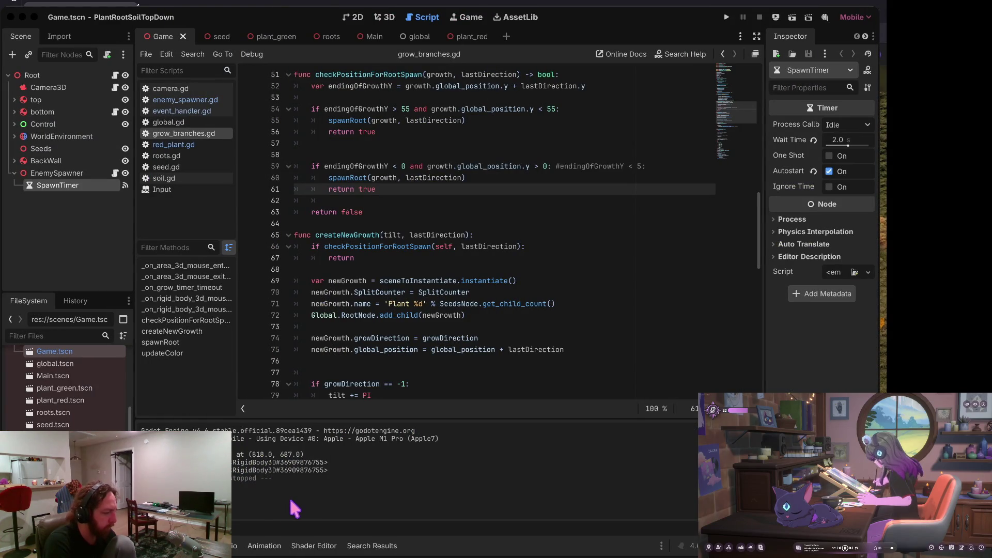
key(super+Tab)
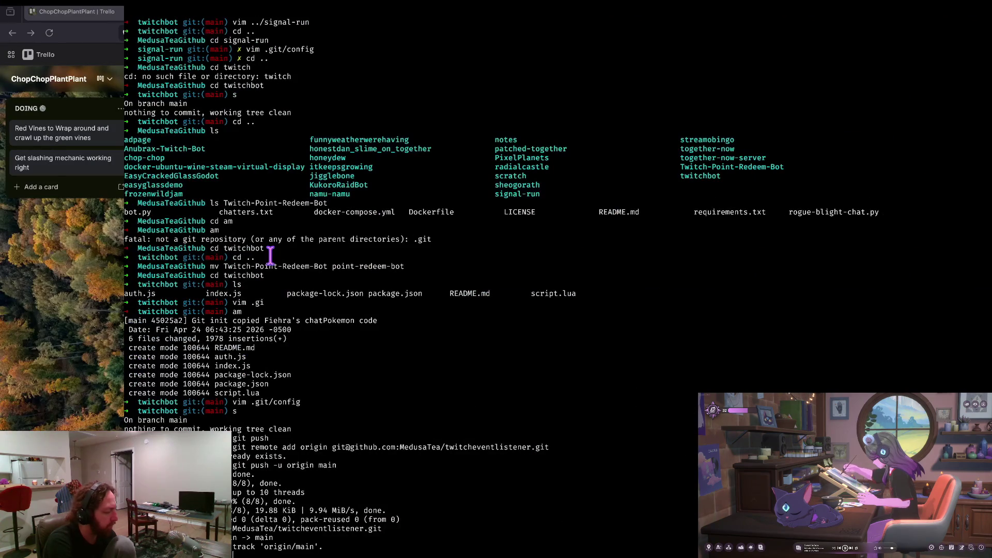
text(s)
key(Return)
key(super+Tab)
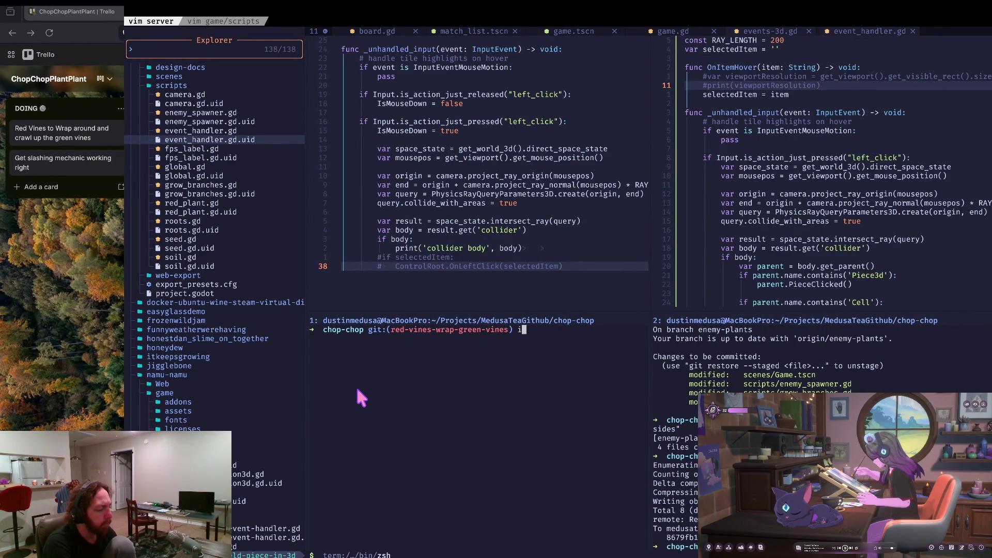
Run 's' to confirm red-vines-wrap-green-vines is clean, then return to Godot with grow_branches.gd.
text(s)
key(Return)
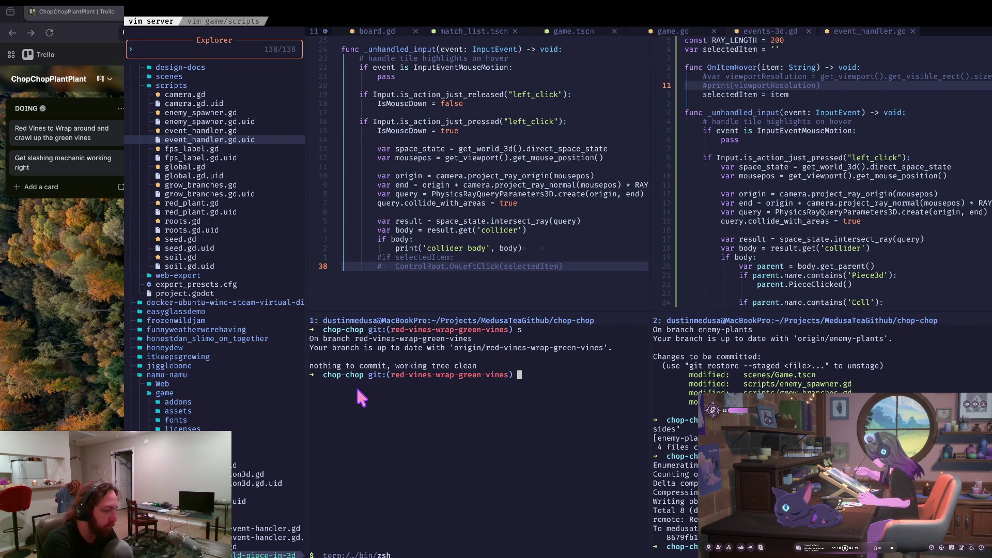
key(super+Tab)
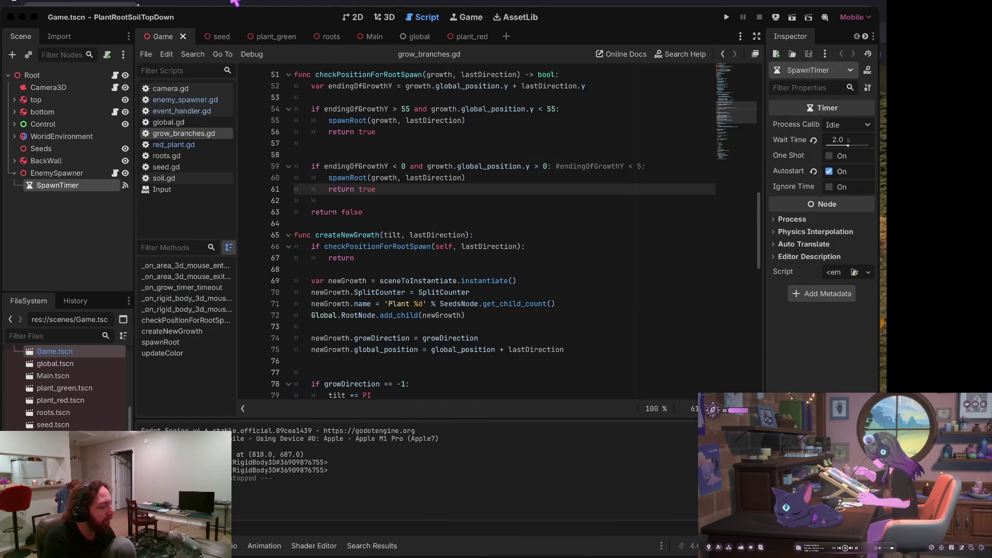